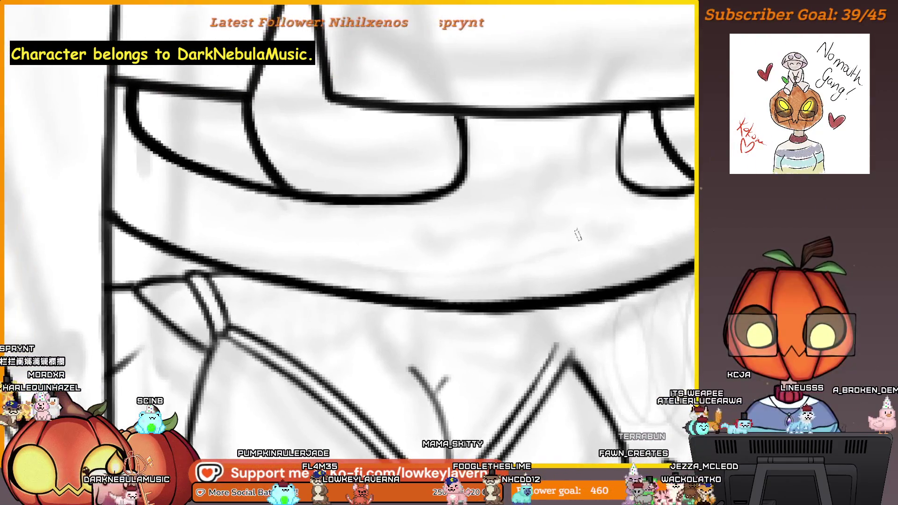
Undo the faint mouth stroke and draw a flat horizontal mouth line in its place.
{"action": "key", "text": "ctrl+z"}
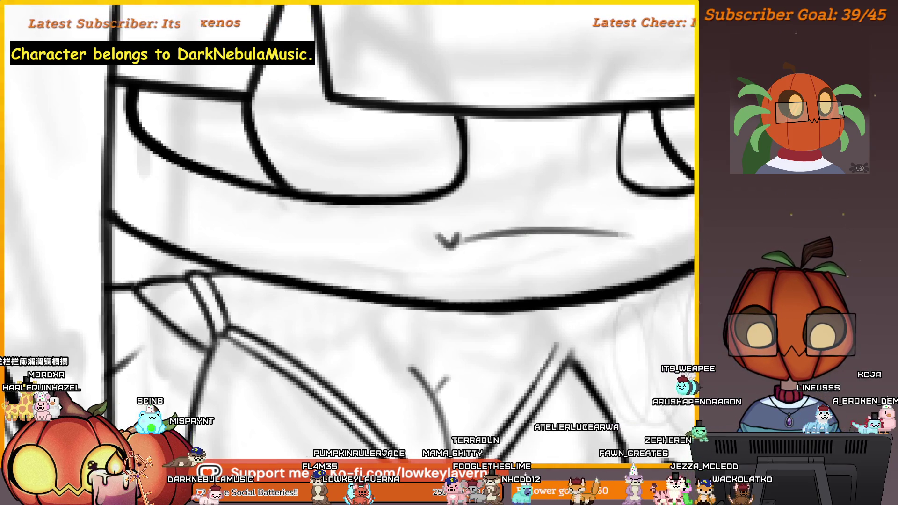
{"action": "key", "text": "ctrl+0"}
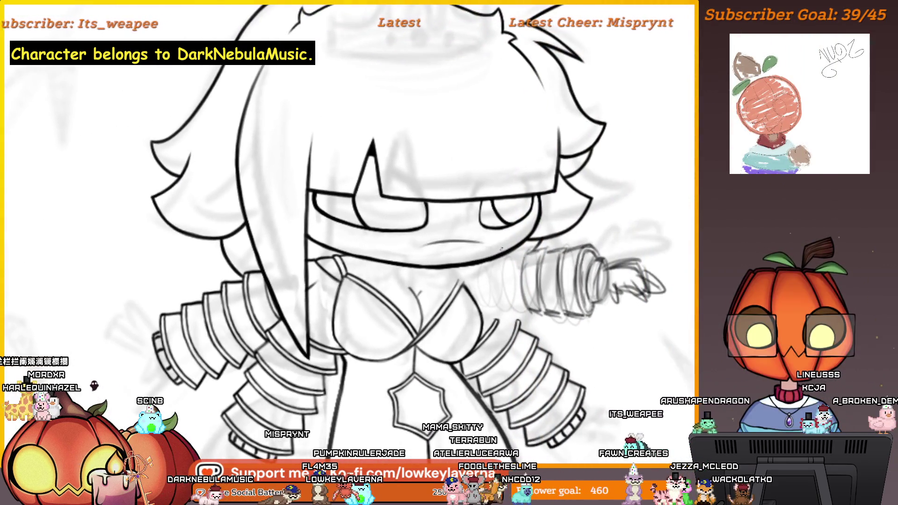
{"action": "scroll", "coordinate": [456, 238], "scroll_direction": "up", "scroll_amount": 2}
{"action": "mouse_move", "coordinate": [493, 228]}
{"action": "left_mouse_down"}
{"action": "mouse_move", "coordinate": [525, 229]}
{"action": "mouse_move", "coordinate": [526, 245]}
{"action": "mouse_move", "coordinate": [444, 249]}
{"action": "left_mouse_up"}
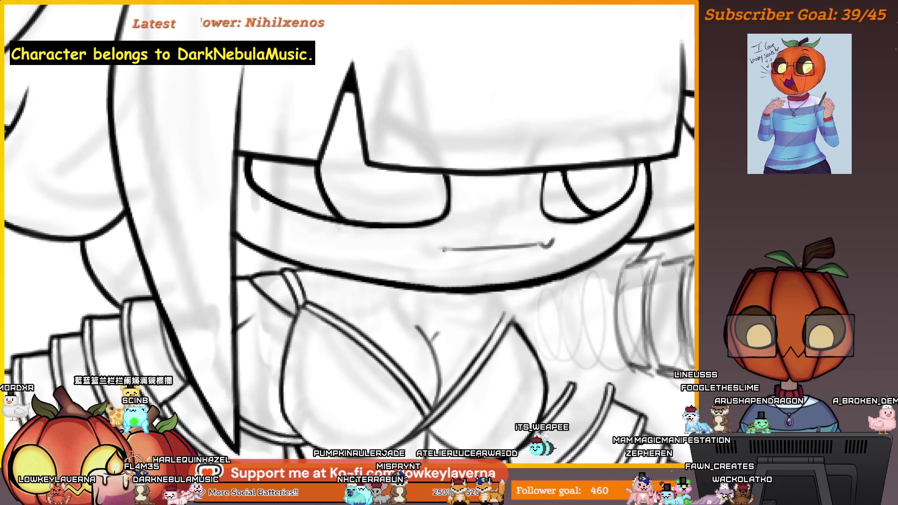
{"action": "scroll", "coordinate": [514, 191], "scroll_direction": "down", "scroll_amount": 5}
{"action": "scroll", "coordinate": [500, 178], "scroll_direction": "up", "scroll_amount": 3}
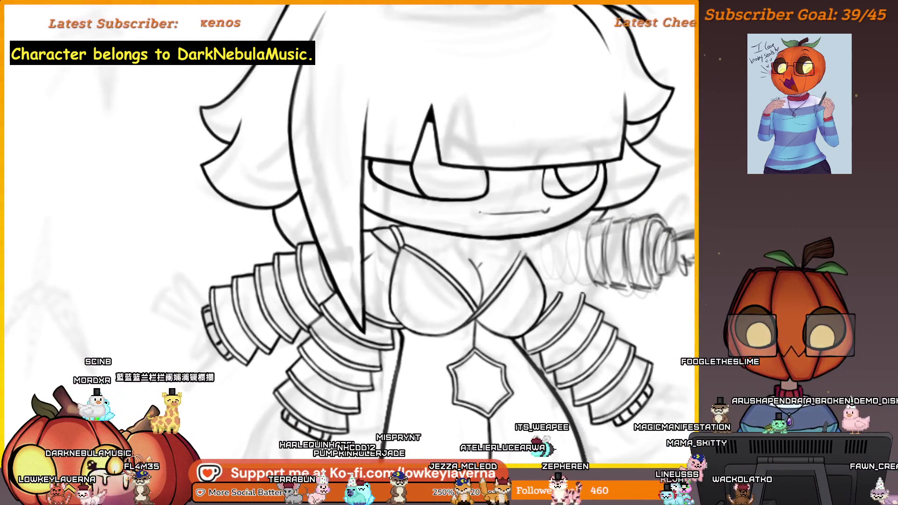
{"action": "scroll", "coordinate": [531, 172], "scroll_direction": "down", "scroll_amount": 3}
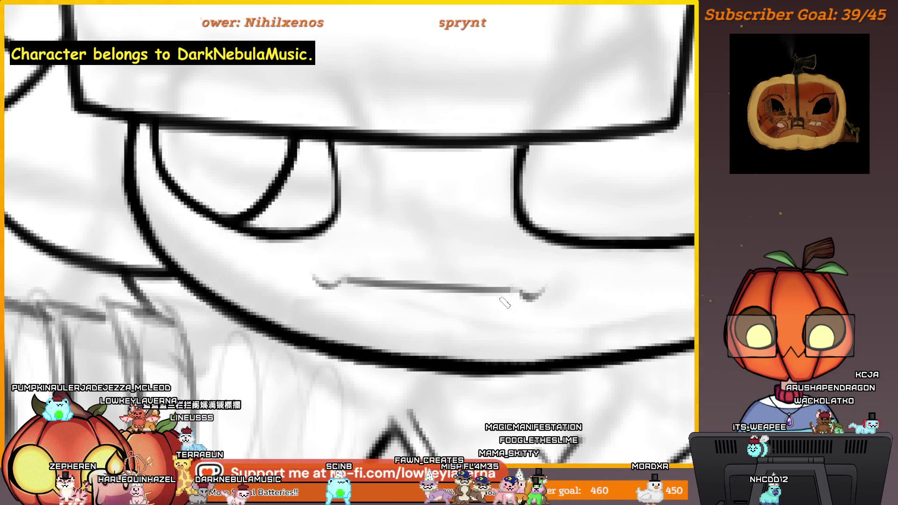
Draw small V-shaped fangs at the mouth's right and left ends, touching up the left one.
{"action": "left_click_drag", "start_coordinate": [521, 293], "coordinate": [556, 277]}
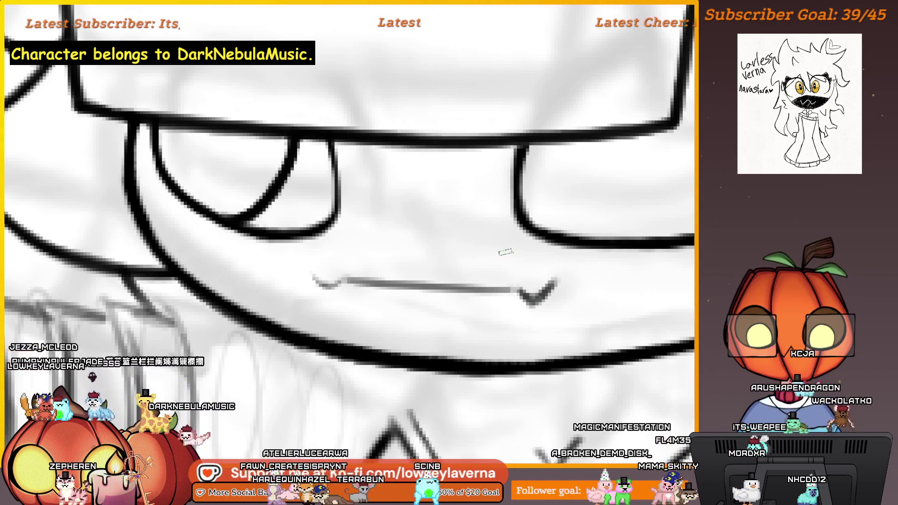
{"action": "left_click_drag", "start_coordinate": [538, 282], "coordinate": [577, 290]}
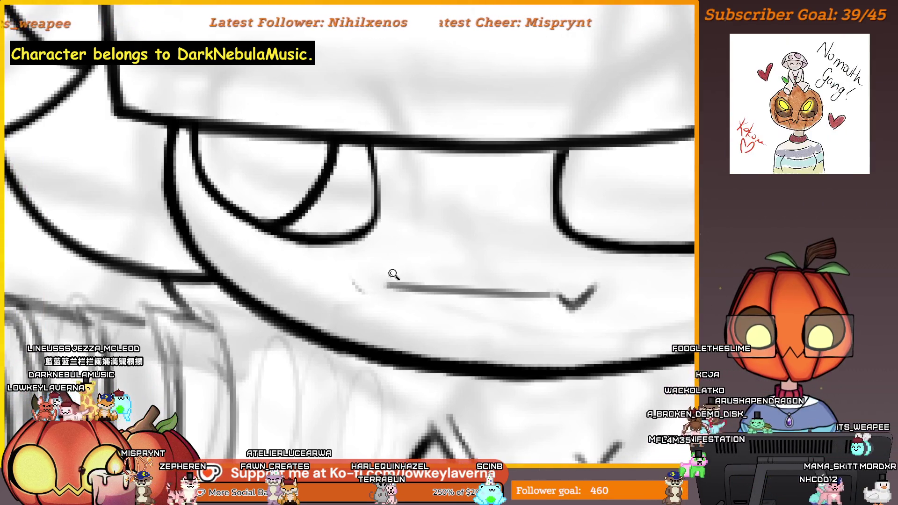
{"action": "scroll", "coordinate": [383, 280], "scroll_direction": "up", "scroll_amount": 2}
{"action": "left_click_drag", "start_coordinate": [383, 281], "coordinate": [339, 322]}
{"action": "mouse_move", "coordinate": [314, 276]}
{"action": "left_mouse_down"}
{"action": "mouse_move", "coordinate": [342, 325]}
{"action": "mouse_move", "coordinate": [384, 280]}
{"action": "left_mouse_up"}
{"action": "scroll", "coordinate": [403, 234], "scroll_direction": "down", "scroll_amount": 2}
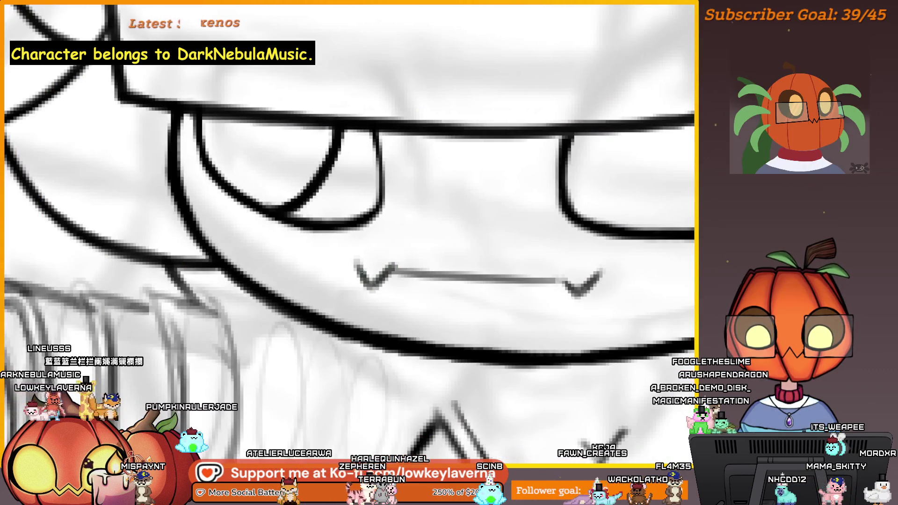
{"action": "scroll", "coordinate": [533, 240], "scroll_direction": "left", "scroll_amount": 2}
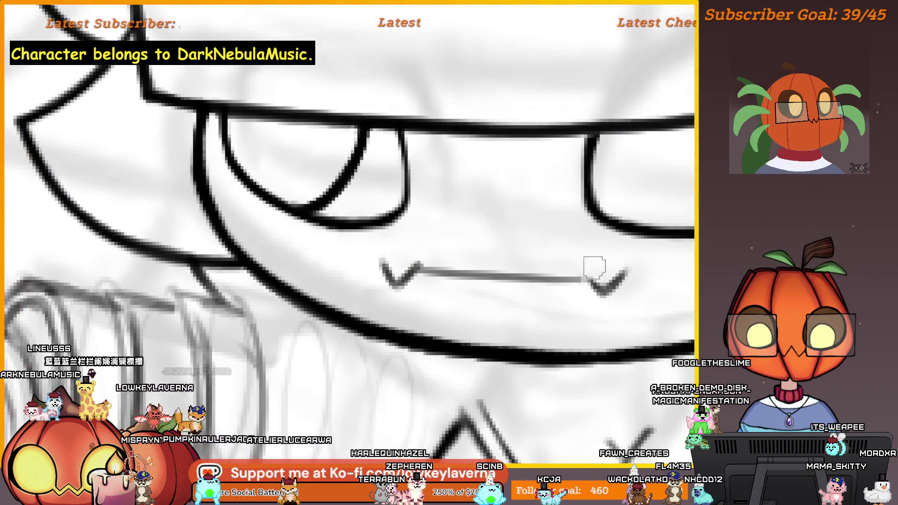
{"action": "scroll", "coordinate": [580, 247], "scroll_direction": "down", "scroll_amount": 1}
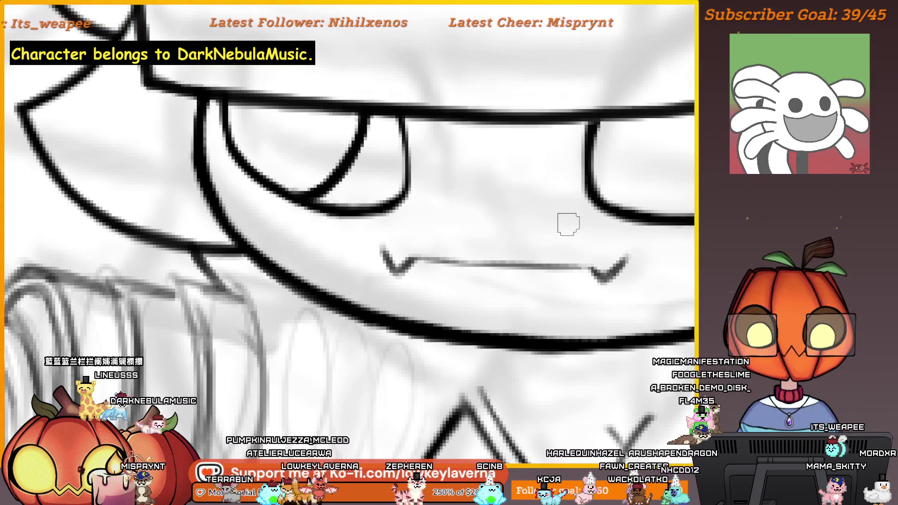
{"action": "scroll", "coordinate": [579, 247], "scroll_direction": "up", "scroll_amount": 2}
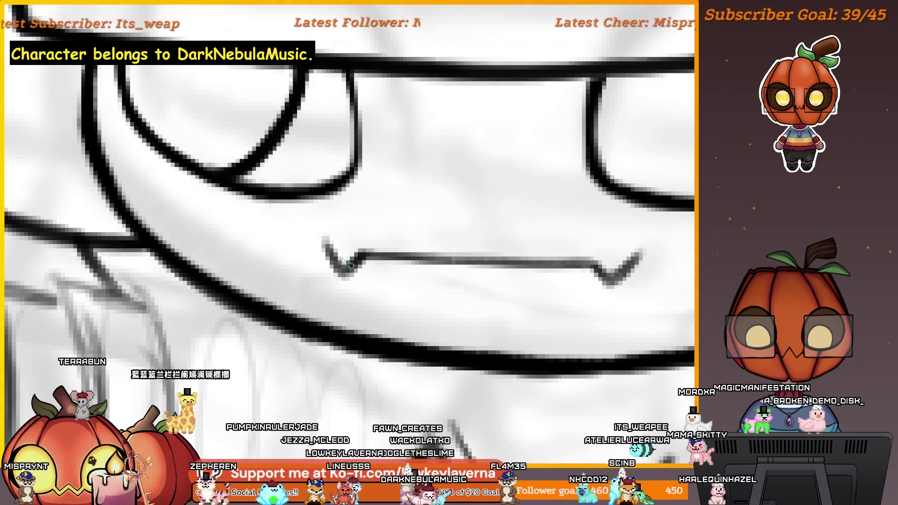
{"action": "scroll", "coordinate": [367, 207], "scroll_direction": "down", "scroll_amount": 5}
{"action": "scroll", "coordinate": [557, 229], "scroll_direction": "up", "scroll_amount": 4}
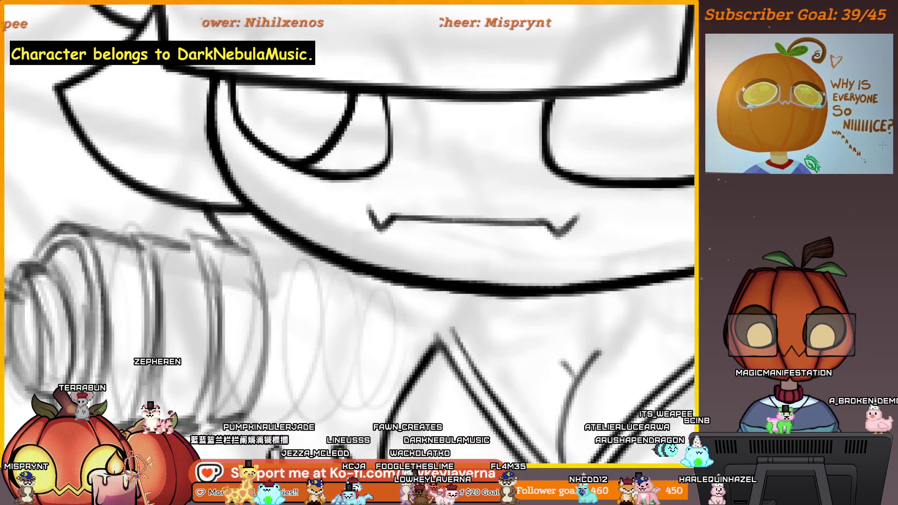
{"action": "scroll", "coordinate": [509, 218], "scroll_direction": "down", "scroll_amount": 3}
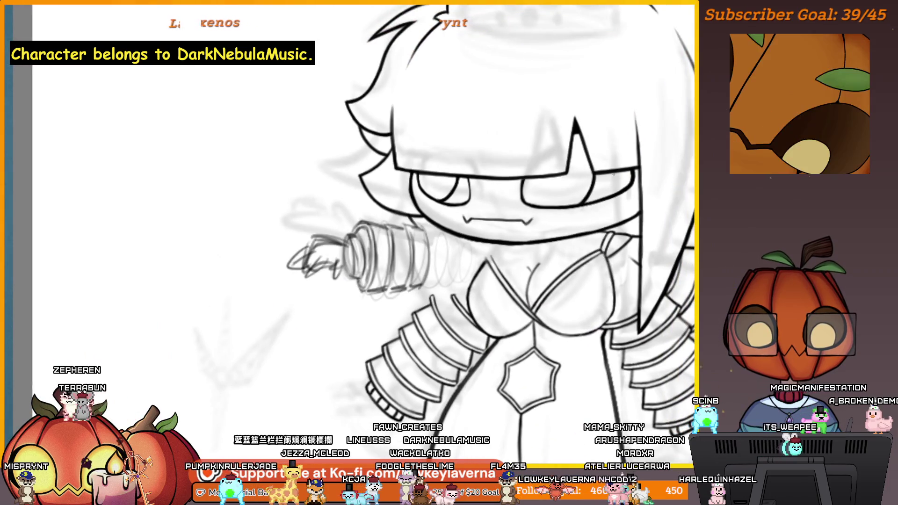
Brush over the lighter left part of the mouth line to darken it.
{"action": "scroll", "coordinate": [603, 171], "scroll_direction": "up", "scroll_amount": 5}
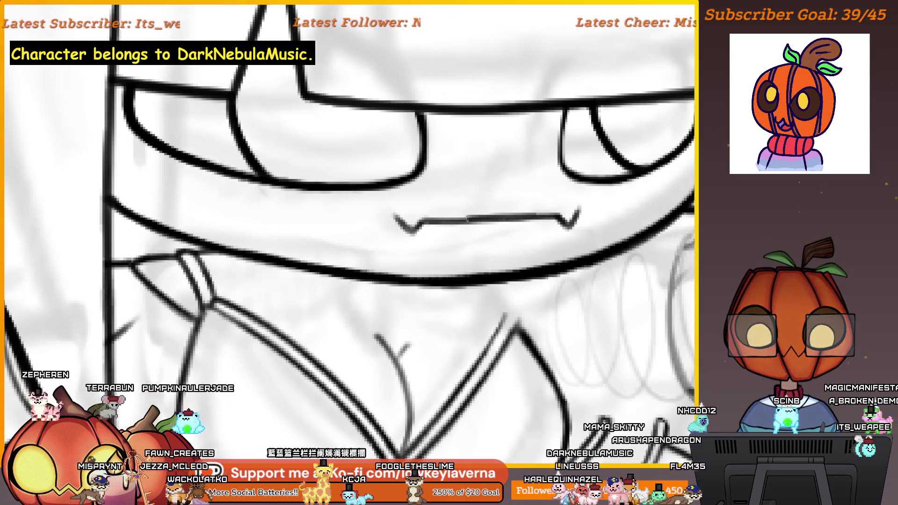
{"action": "left_click_drag", "start_coordinate": [468, 218], "coordinate": [421, 222]}
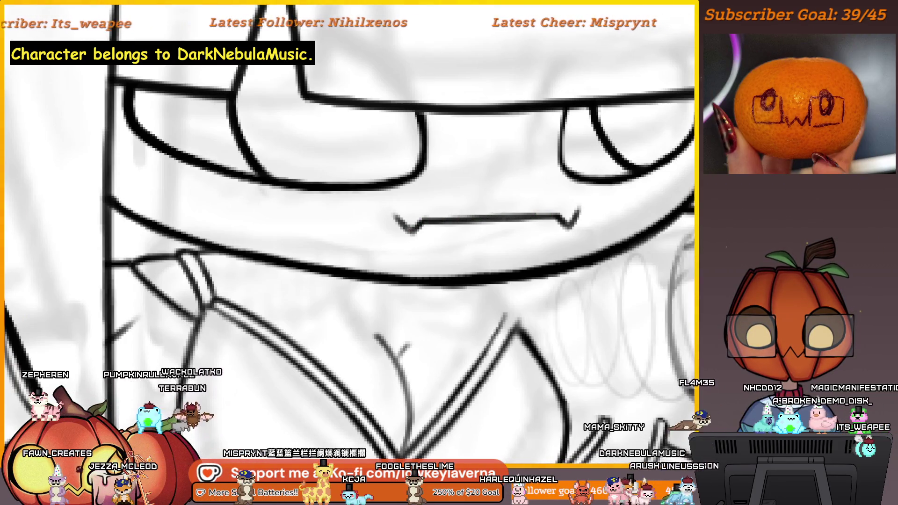
{"action": "scroll", "coordinate": [567, 227], "scroll_direction": "down", "scroll_amount": 5}
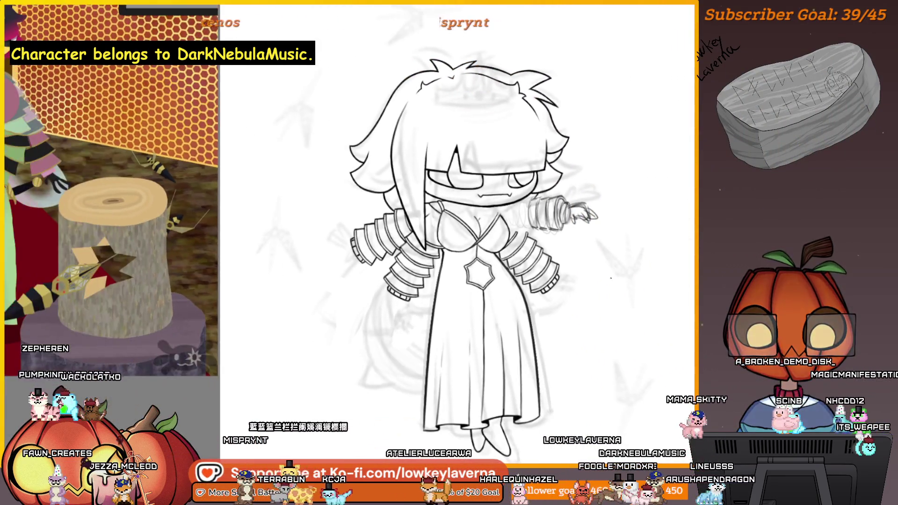
{"action": "scroll", "coordinate": [621, 305], "scroll_direction": "down", "scroll_amount": 3}
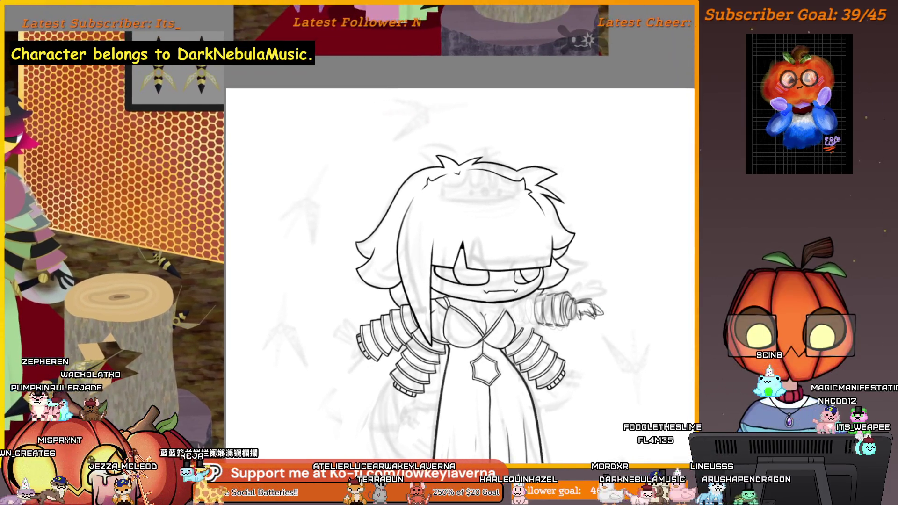
Mirror the canvas view with M and recentre the flipped drawing to check proportions.
{"action": "left_click_drag", "start_coordinate": [625, 331], "coordinate": [233, 345]}
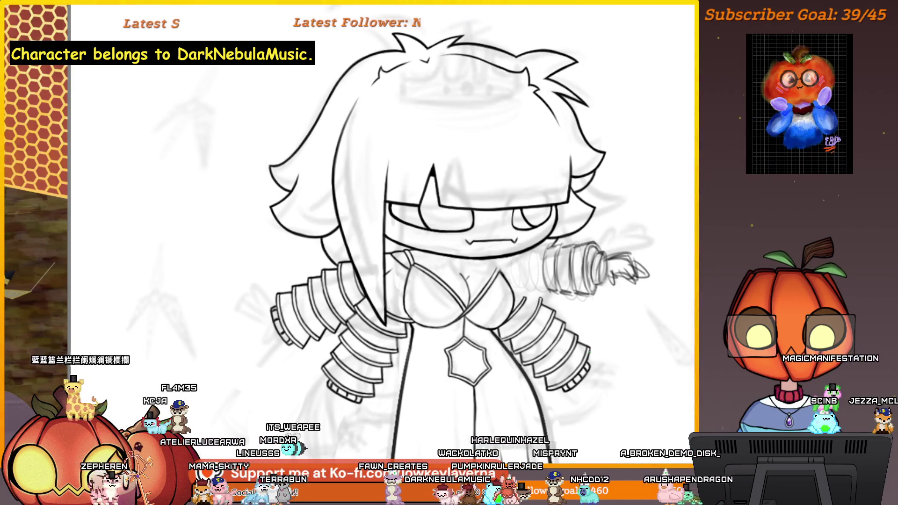
{"action": "key", "text": "m"}
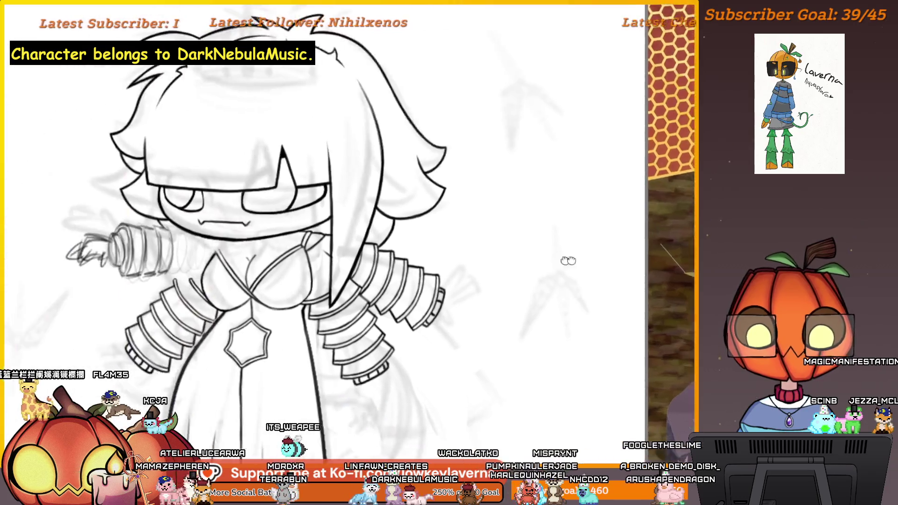
{"action": "left_click_drag", "start_coordinate": [568, 260], "coordinate": [729, 254]}
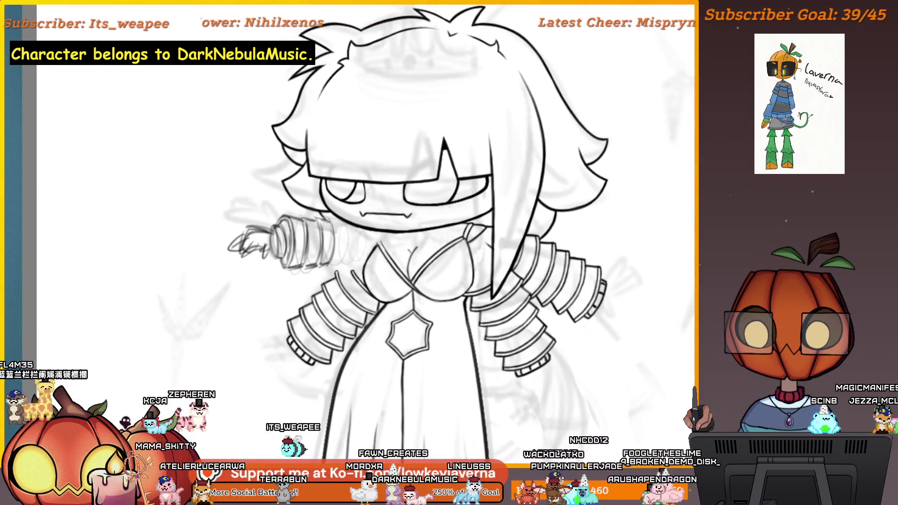
Pan and zoom across the two-bee colour reference, focusing on the green bee's outfit.
{"action": "left_click_drag", "start_coordinate": [178, 306], "coordinate": [604, 344]}
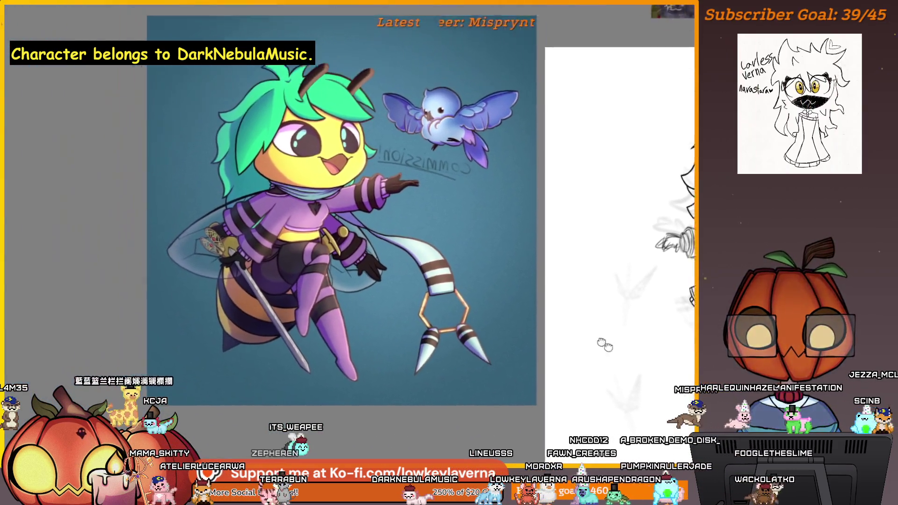
{"action": "scroll", "coordinate": [604, 344], "scroll_direction": "up", "scroll_amount": 5}
{"action": "left_click_drag", "start_coordinate": [458, 294], "coordinate": [539, 233]}
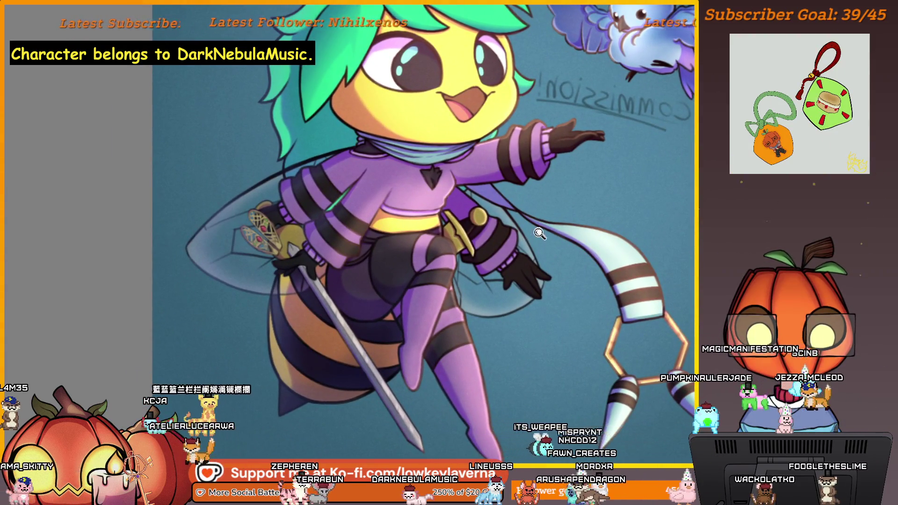
{"action": "scroll", "coordinate": [539, 234], "scroll_direction": "down", "scroll_amount": 5}
{"action": "scroll", "coordinate": [522, 240], "scroll_direction": "up", "scroll_amount": 8}
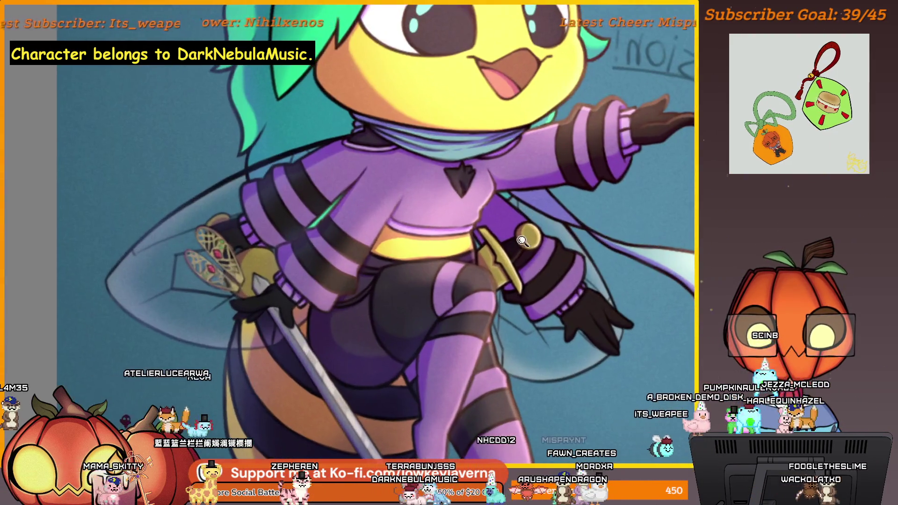
{"action": "scroll", "coordinate": [522, 241], "scroll_direction": "down", "scroll_amount": 5}
{"action": "left_click_drag", "start_coordinate": [582, 279], "coordinate": [514, 285]}
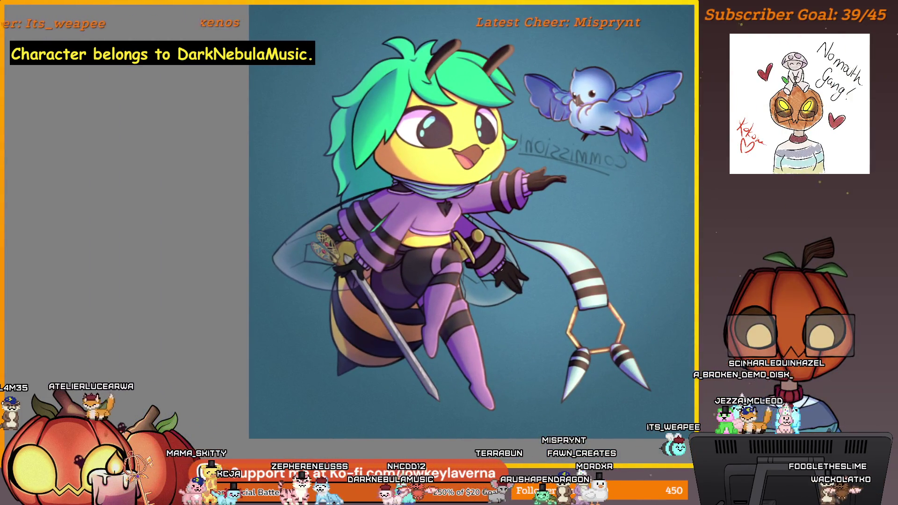
{"action": "scroll", "coordinate": [493, 273], "scroll_direction": "down", "scroll_amount": 4}
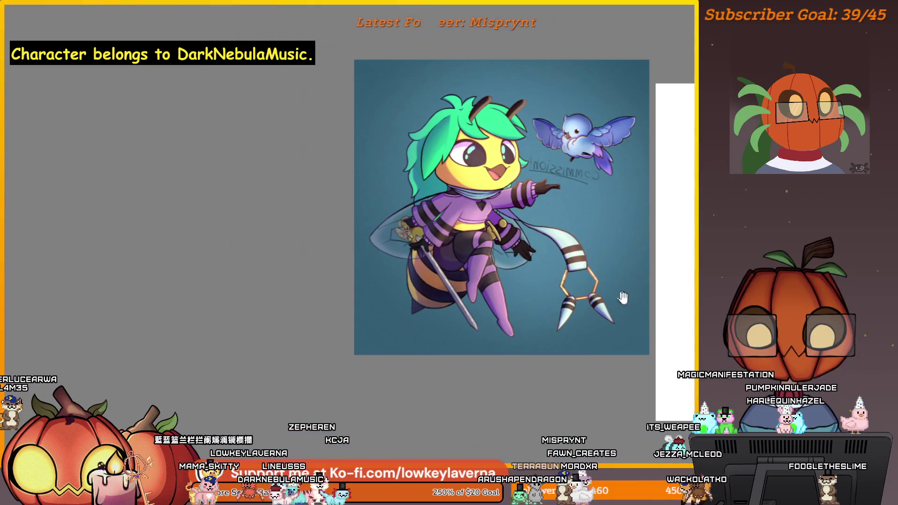
{"action": "left_click_drag", "start_coordinate": [646, 321], "coordinate": [380, 316]}
{"action": "scroll", "coordinate": [380, 317], "scroll_direction": "down", "scroll_amount": 2}
{"action": "mouse_move", "coordinate": [606, 204]}
{"action": "left_mouse_down"}
{"action": "mouse_move", "coordinate": [575, 251]}
{"action": "mouse_move", "coordinate": [529, 502]}
{"action": "left_mouse_up"}
{"action": "scroll", "coordinate": [444, 219], "scroll_direction": "up", "scroll_amount": 5}
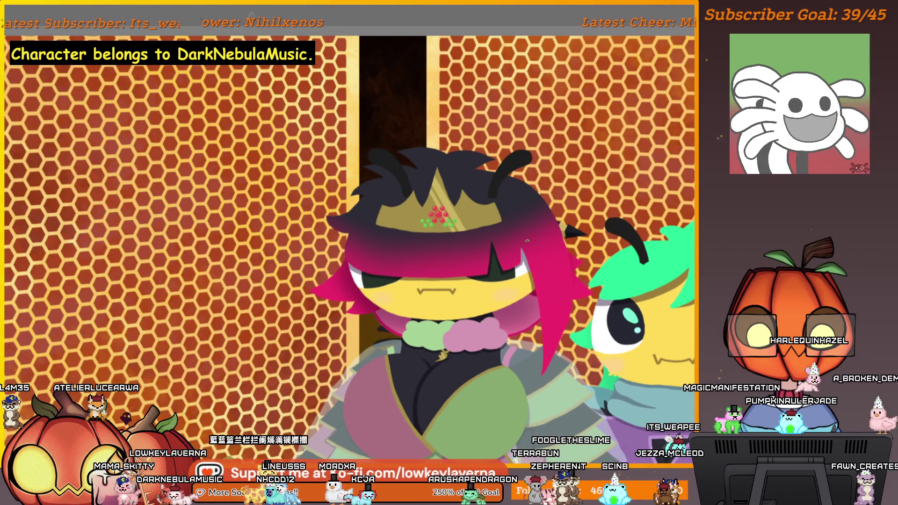
{"action": "mouse_move", "coordinate": [776, 474]}
{"action": "left_mouse_down"}
{"action": "mouse_move", "coordinate": [660, 348]}
{"action": "mouse_move", "coordinate": [556, 266]}
{"action": "mouse_move", "coordinate": [533, 218]}
{"action": "left_mouse_up"}
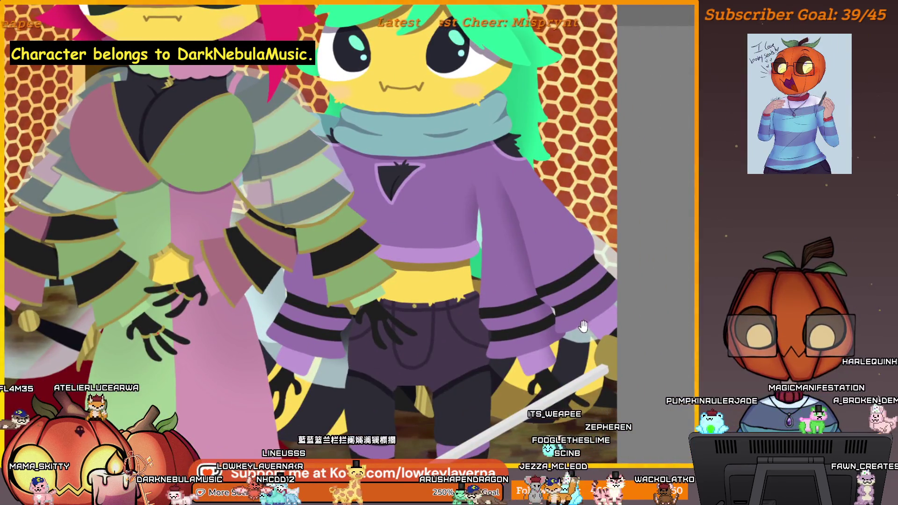
{"action": "scroll", "coordinate": [583, 326], "scroll_direction": "down", "scroll_amount": 5}
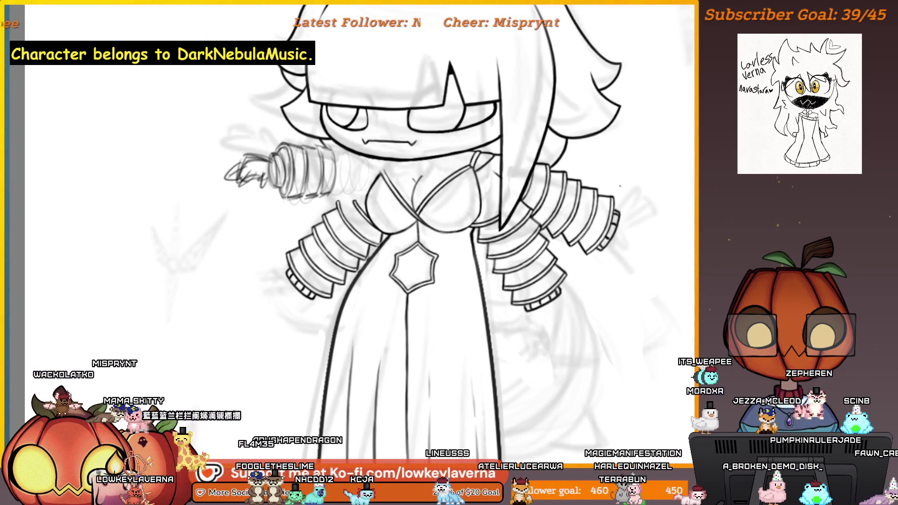
Ink the stacked curved bands of the right sleeve in a magnified close-up.
{"action": "left_click", "coordinate": [594, 167]}
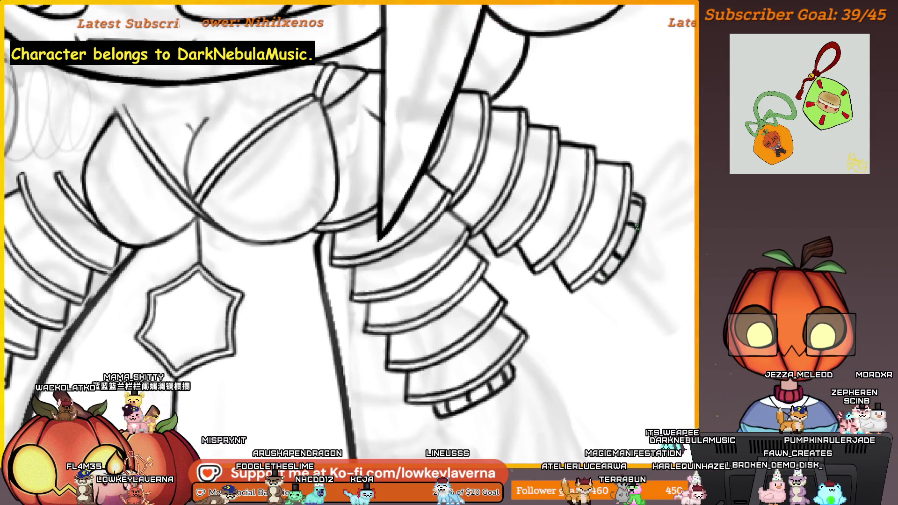
{"action": "scroll", "coordinate": [573, 257], "scroll_direction": "down", "scroll_amount": 3}
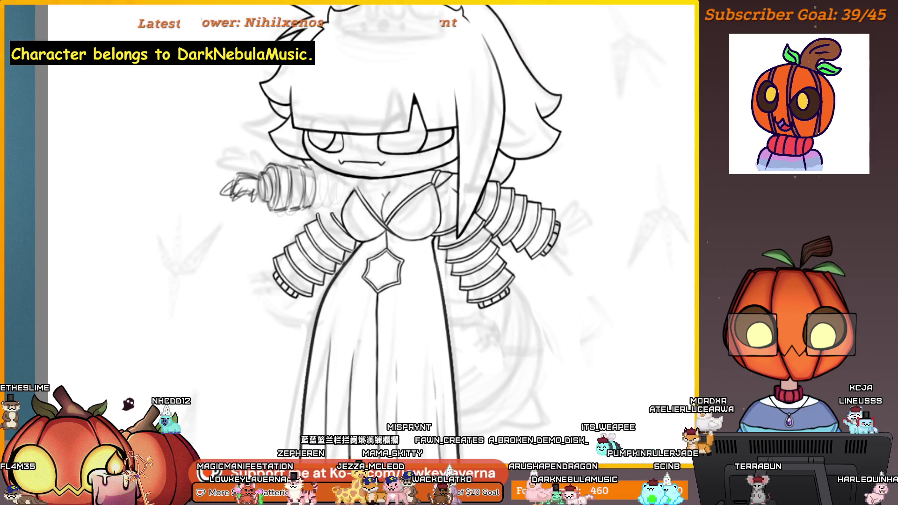
{"action": "scroll", "coordinate": [541, 269], "scroll_direction": "up", "scroll_amount": 6}
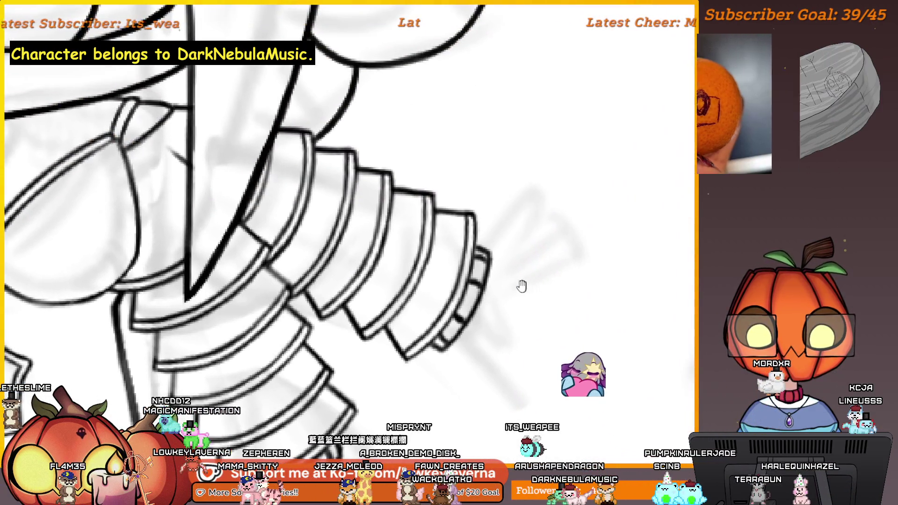
{"action": "left_click_drag", "start_coordinate": [517, 286], "coordinate": [561, 275]}
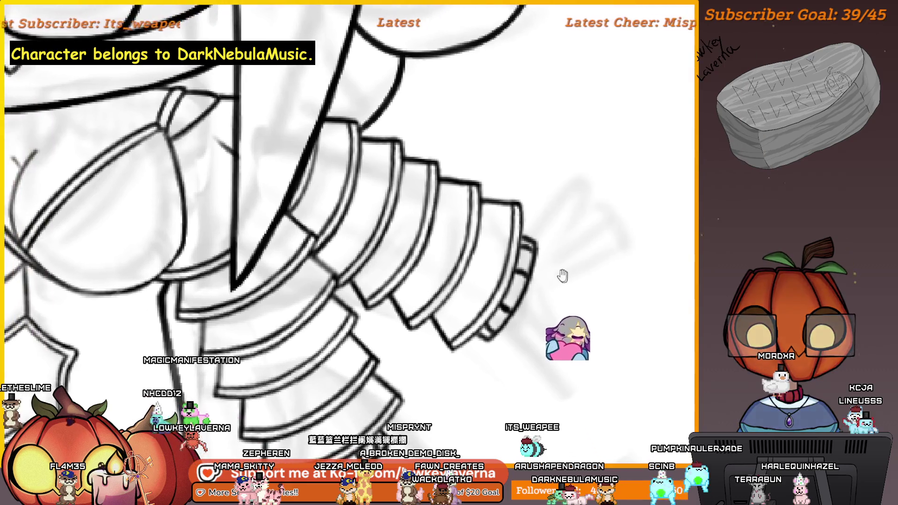
{"action": "scroll", "coordinate": [543, 276], "scroll_direction": "down", "scroll_amount": 6}
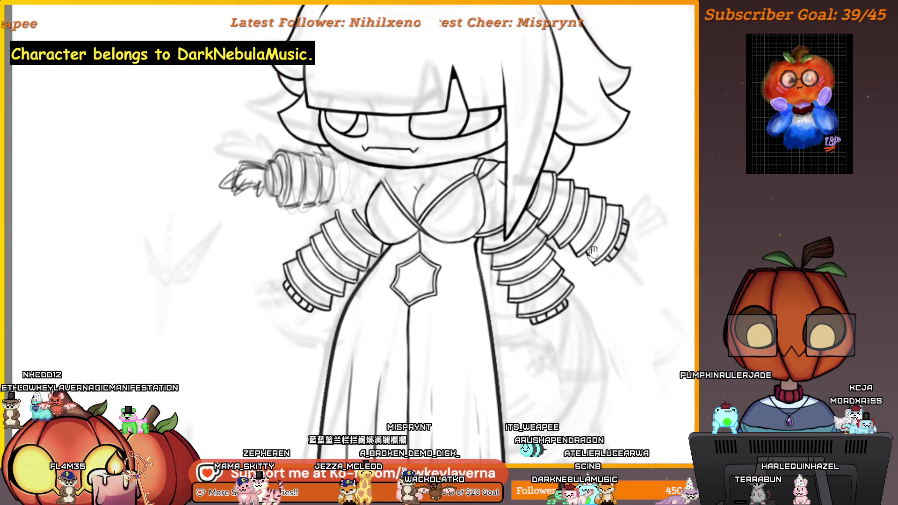
{"action": "left_click_drag", "start_coordinate": [558, 204], "coordinate": [627, 225]}
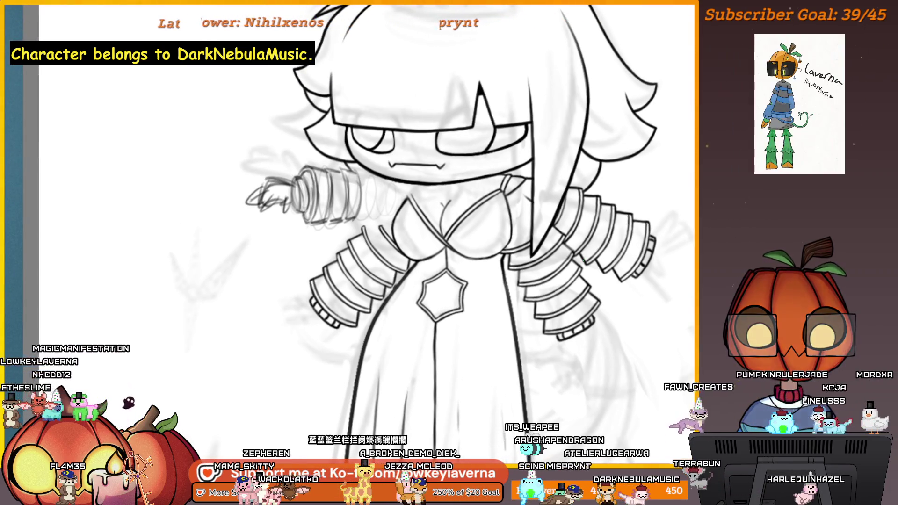
{"action": "left_click_drag", "start_coordinate": [591, 361], "coordinate": [613, 381]}
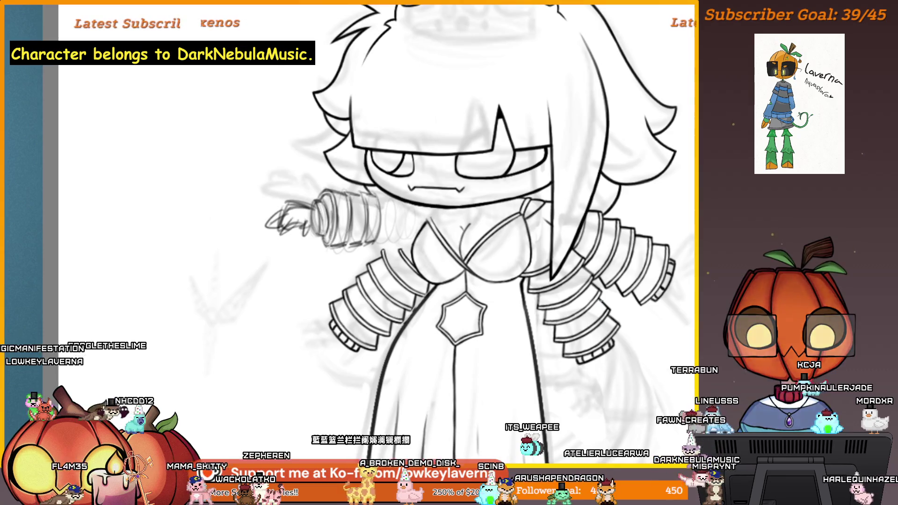
{"action": "mouse_move", "coordinate": [522, 482]}
{"action": "left_mouse_down"}
{"action": "mouse_move", "coordinate": [582, 421]}
{"action": "mouse_move", "coordinate": [606, 239]}
{"action": "mouse_move", "coordinate": [615, 276]}
{"action": "left_mouse_up"}
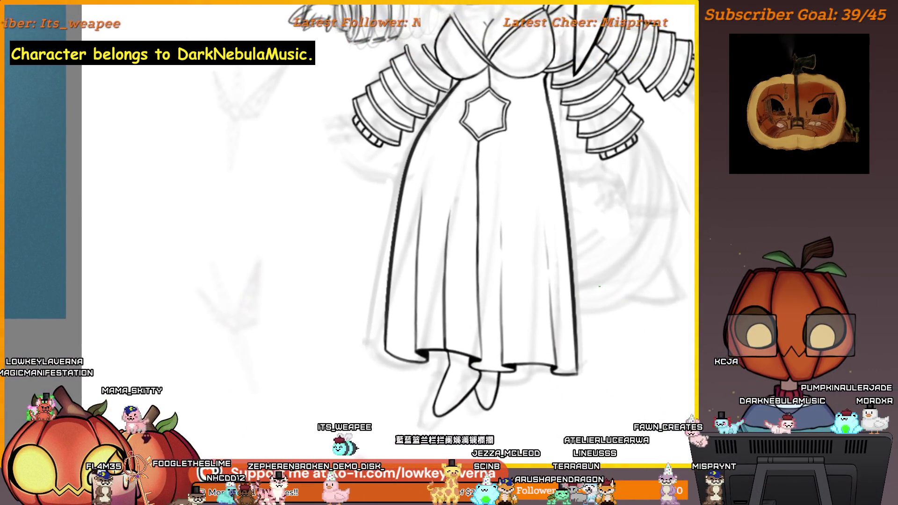
{"action": "scroll", "coordinate": [514, 66], "scroll_direction": "up", "scroll_amount": 4}
Ink the left sleeve's bands and segmented cuff, rotating the canvas to the sleeve's angle.
{"action": "left_click_drag", "start_coordinate": [497, 145], "coordinate": [555, 189]}
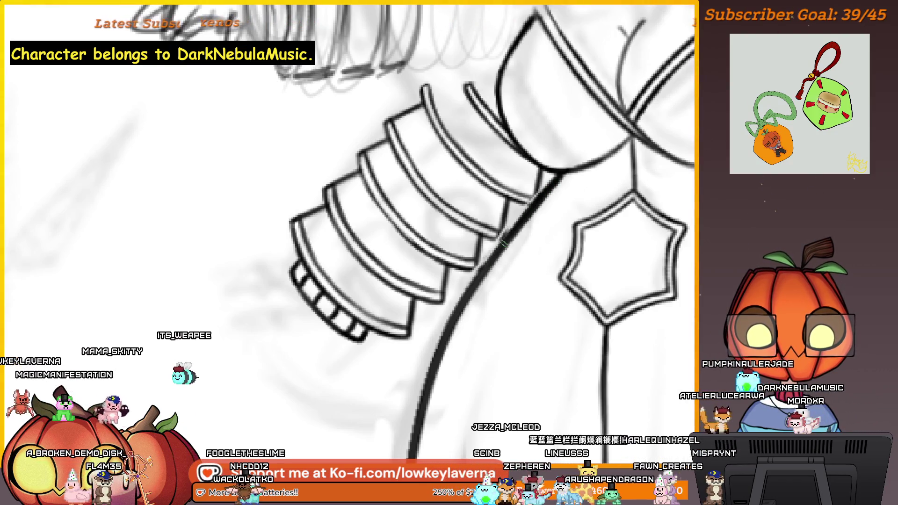
{"action": "left_click_drag", "start_coordinate": [487, 266], "coordinate": [513, 214]}
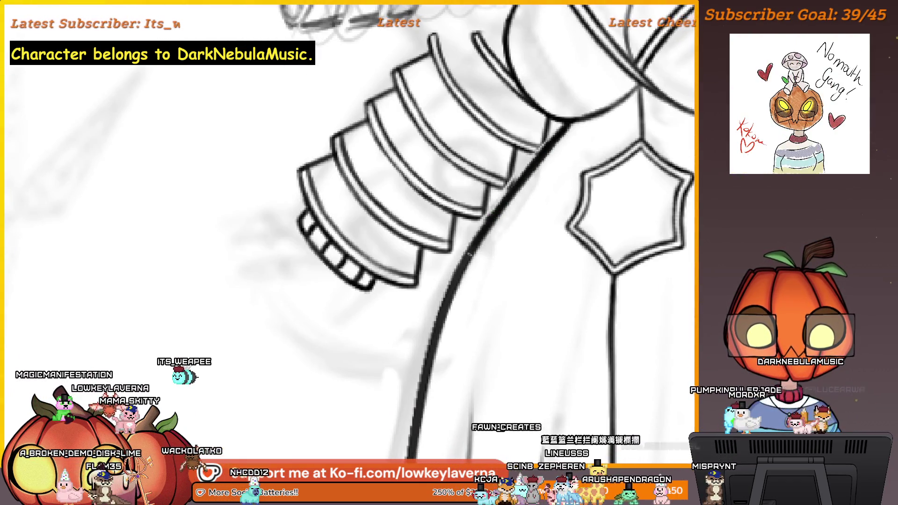
{"action": "scroll", "coordinate": [440, 319], "scroll_direction": "up", "scroll_amount": 5}
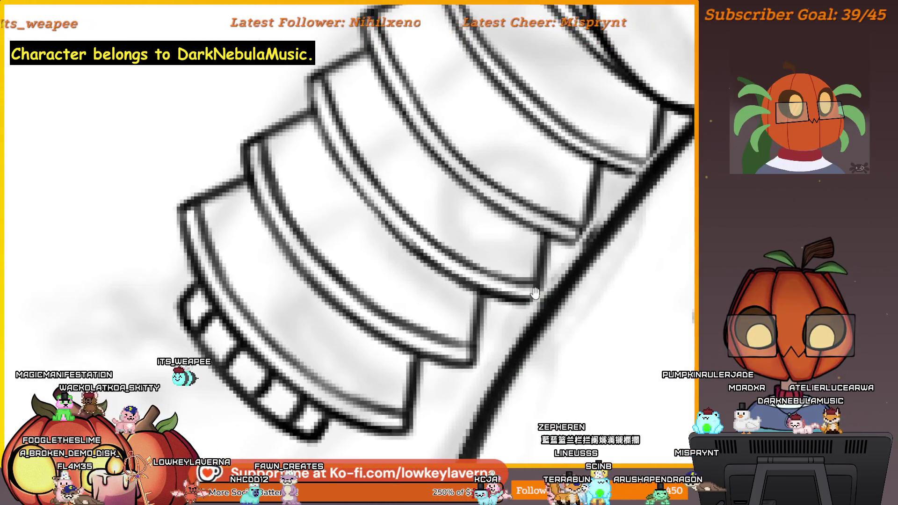
{"action": "left_click_drag", "start_coordinate": [534, 293], "coordinate": [545, 282]}
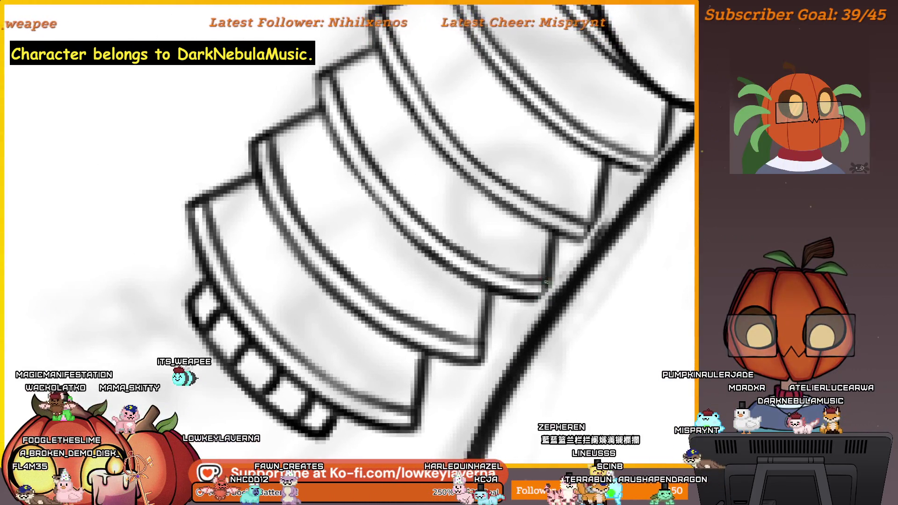
{"action": "mouse_move", "coordinate": [627, 201]}
{"action": "left_mouse_down"}
{"action": "mouse_move", "coordinate": [549, 279]}
{"action": "mouse_move", "coordinate": [582, 243]}
{"action": "left_mouse_up"}
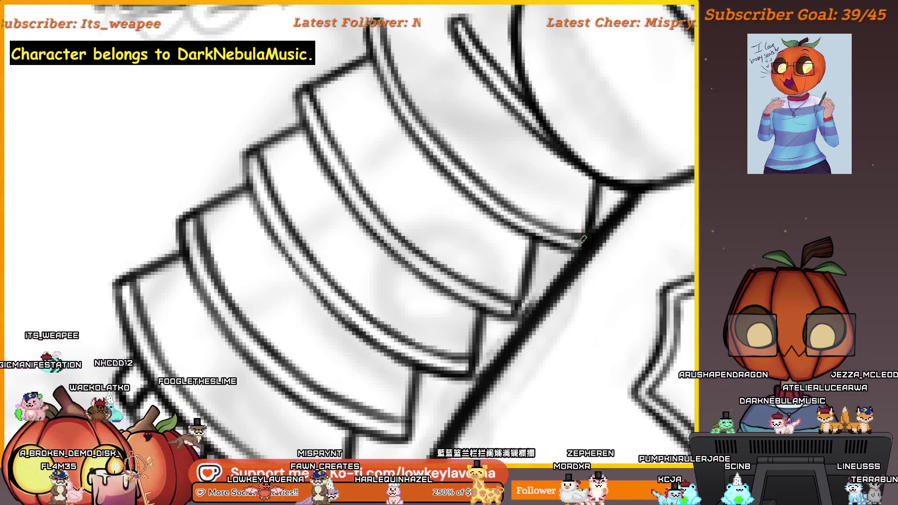
{"action": "left_click_drag", "start_coordinate": [540, 283], "coordinate": [542, 270]}
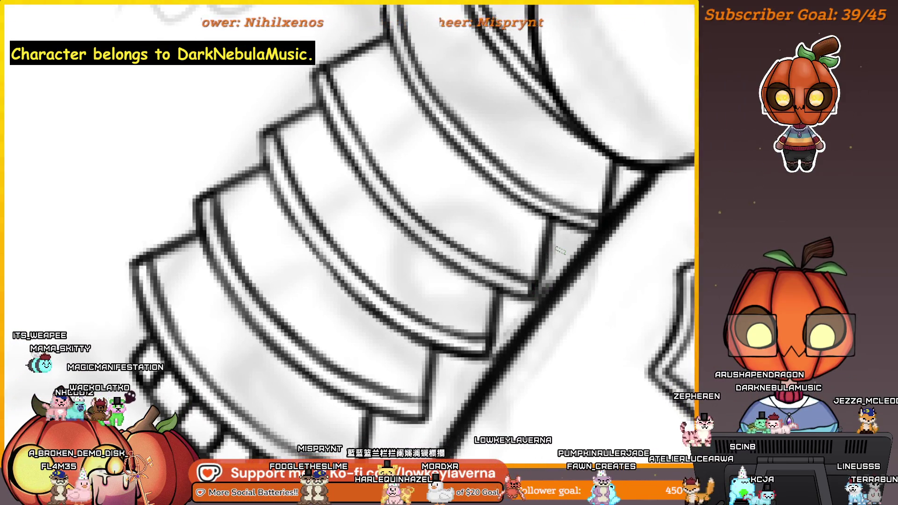
{"action": "left_click_drag", "start_coordinate": [530, 320], "coordinate": [522, 320]}
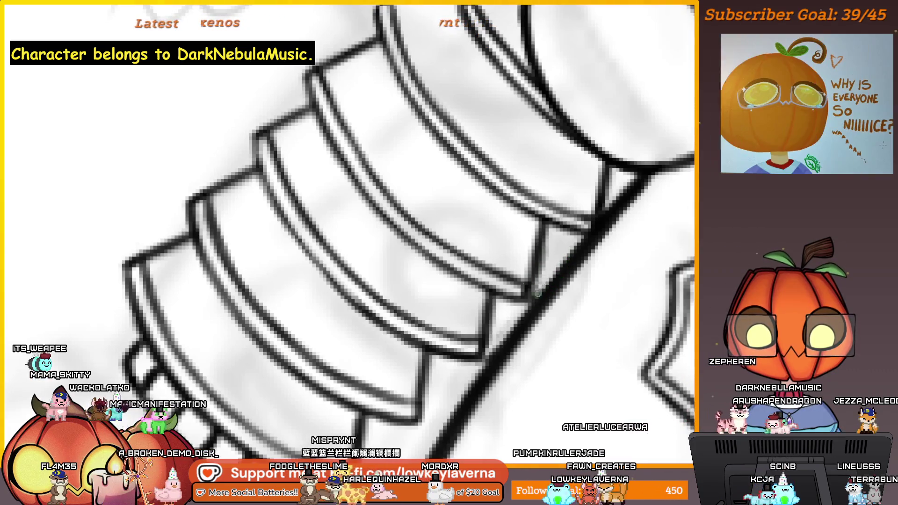
{"action": "key", "text": "ctrl+bracketright"}
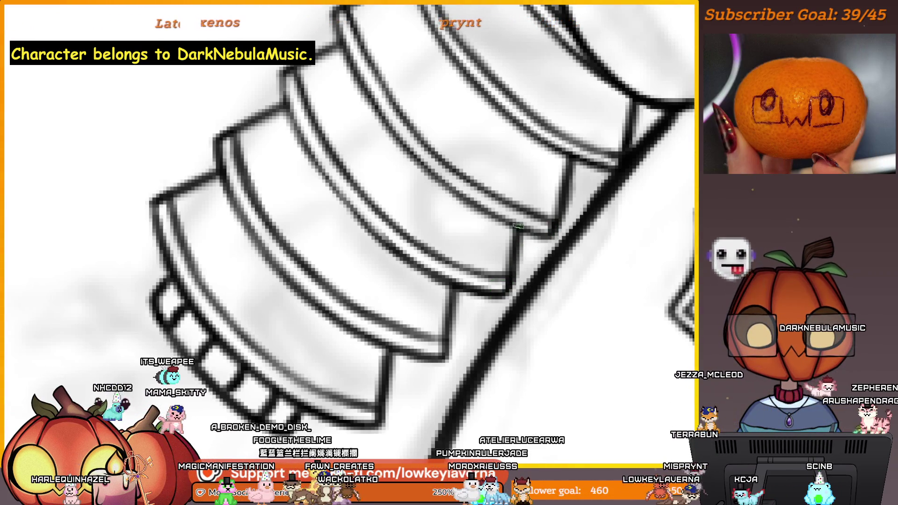
{"action": "scroll", "coordinate": [593, 194], "scroll_direction": "down", "scroll_amount": 6}
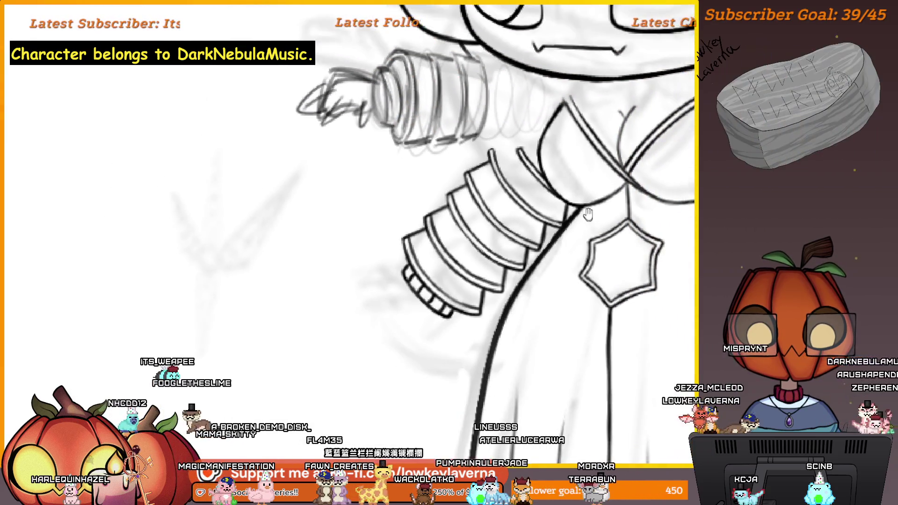
Zoom in and clean up the inked lines around the left sleeve's cuff.
{"action": "left_click_drag", "start_coordinate": [588, 214], "coordinate": [573, 241]}
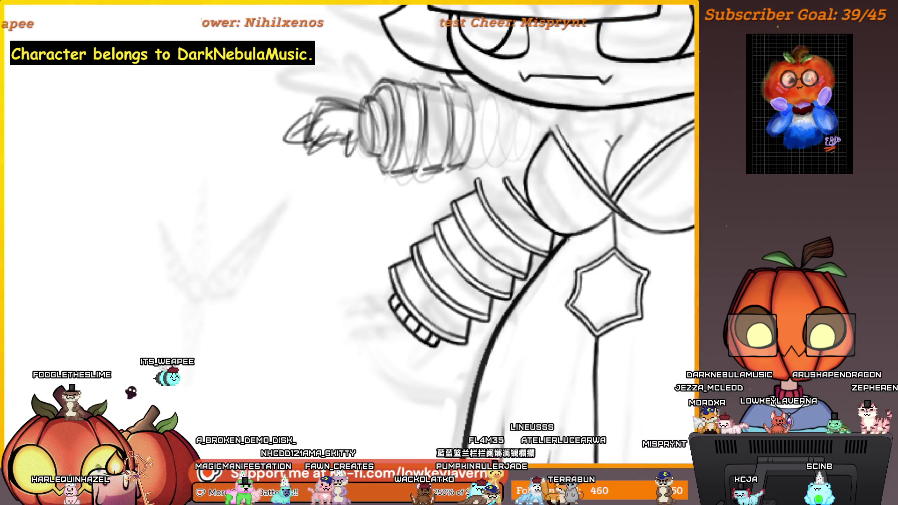
{"action": "left_click_drag", "start_coordinate": [497, 293], "coordinate": [619, 345]}
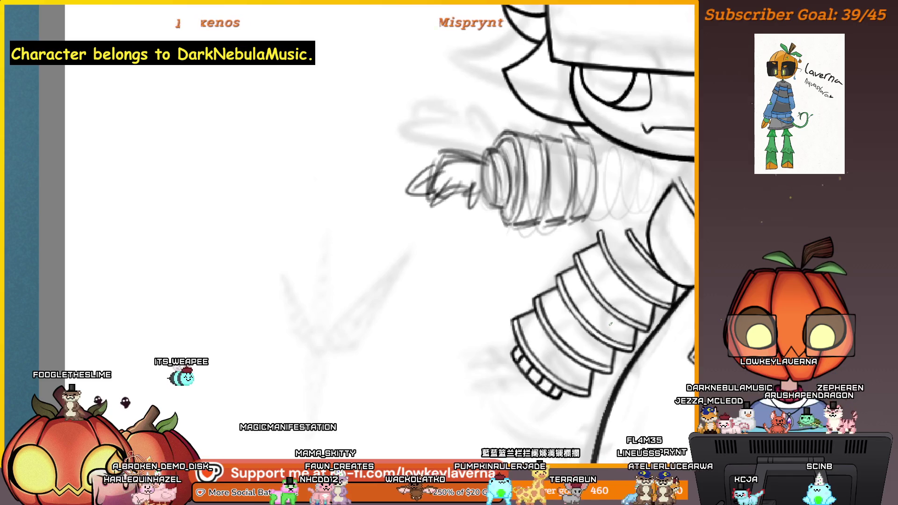
{"action": "scroll", "coordinate": [603, 299], "scroll_direction": "up", "scroll_amount": 5}
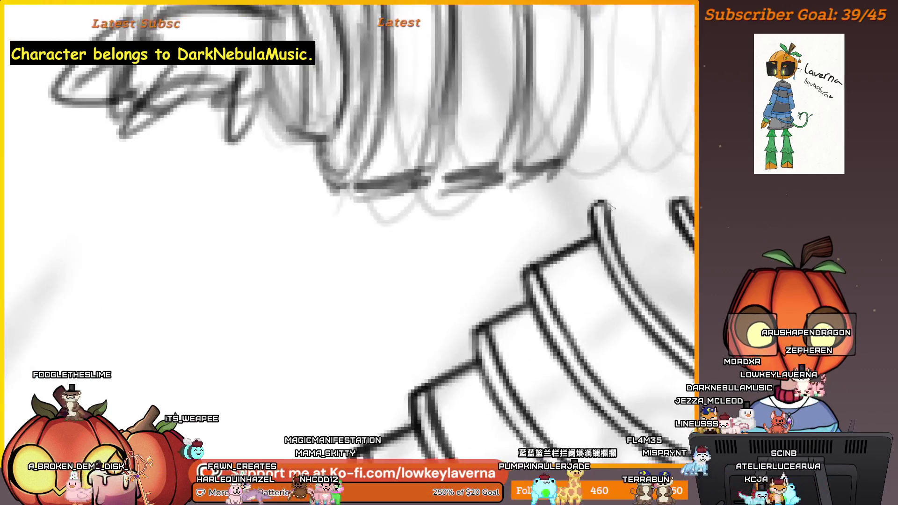
{"action": "scroll", "coordinate": [586, 266], "scroll_direction": "up", "scroll_amount": 3}
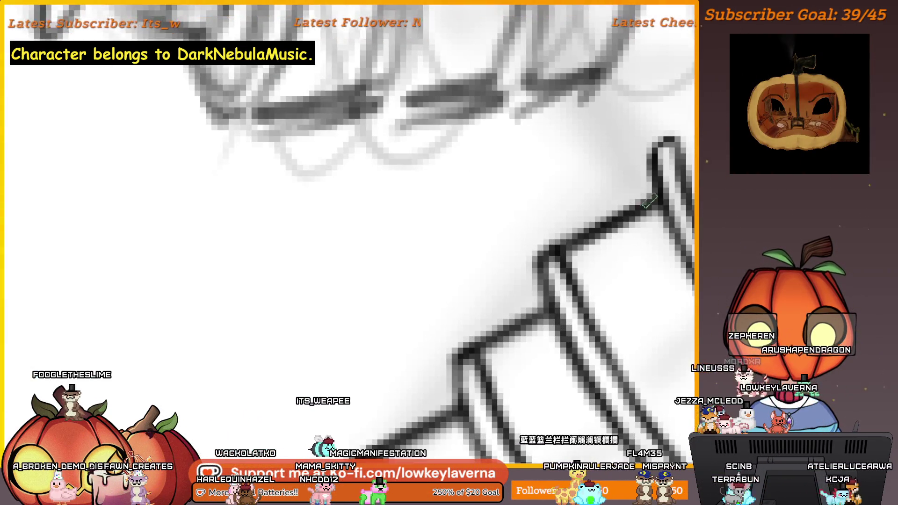
{"action": "scroll", "coordinate": [652, 206], "scroll_direction": "up", "scroll_amount": 2}
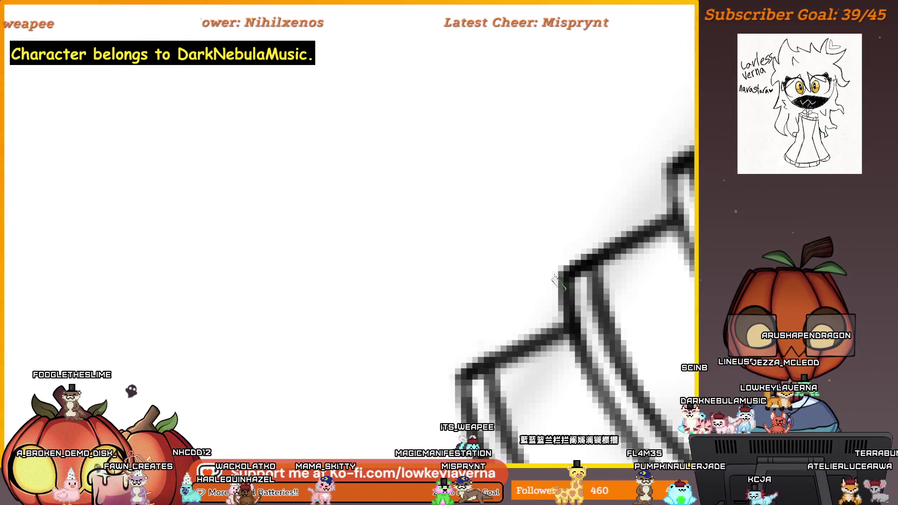
{"action": "scroll", "coordinate": [558, 283], "scroll_direction": "down", "scroll_amount": 5}
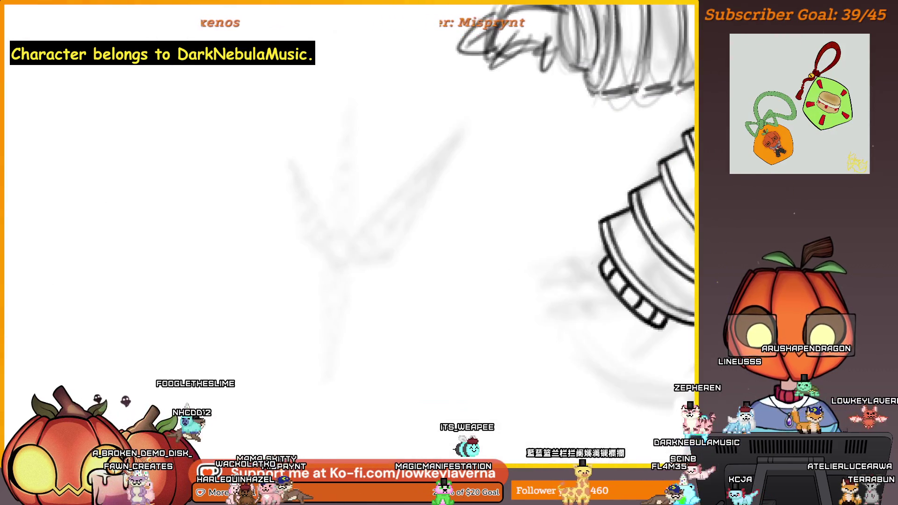
{"action": "scroll", "coordinate": [564, 271], "scroll_direction": "down", "scroll_amount": 5}
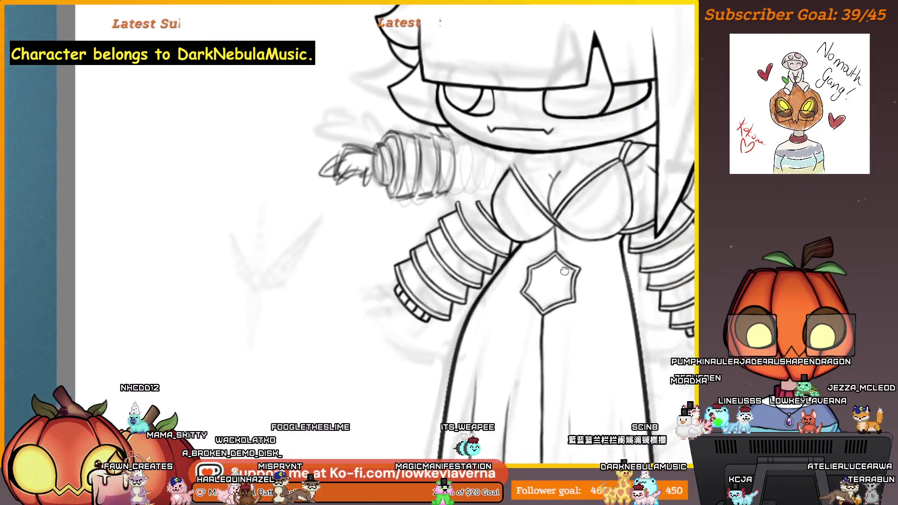
Reframe the view from the torso and arms down to the gown's hem folds.
{"action": "mouse_move", "coordinate": [565, 271]}
{"action": "left_mouse_down"}
{"action": "mouse_move", "coordinate": [426, 290]}
{"action": "mouse_move", "coordinate": [434, 280]}
{"action": "left_mouse_up"}
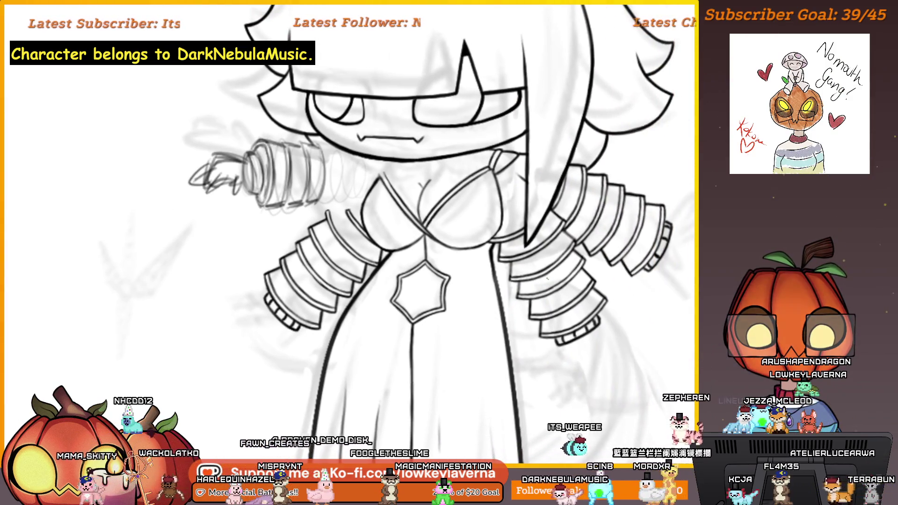
{"action": "scroll", "coordinate": [508, 268], "scroll_direction": "up", "scroll_amount": 3}
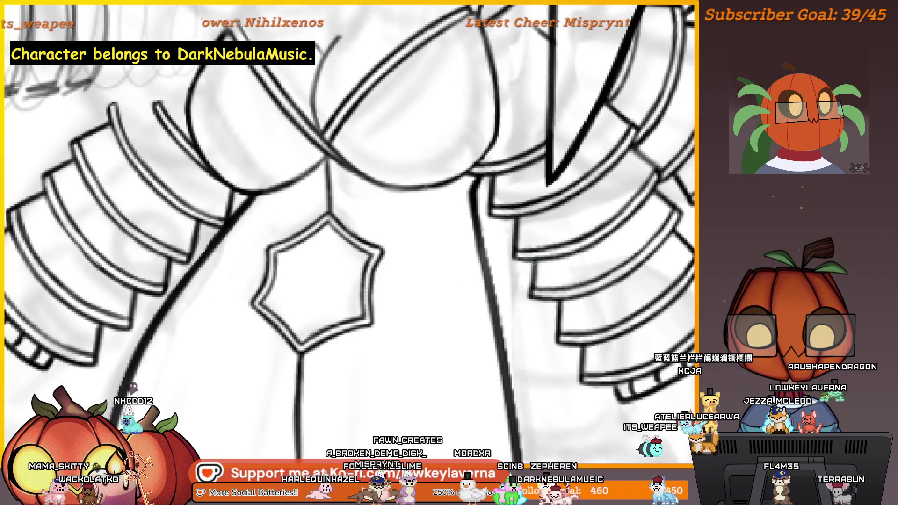
{"action": "scroll", "coordinate": [482, 261], "scroll_direction": "down", "scroll_amount": 2}
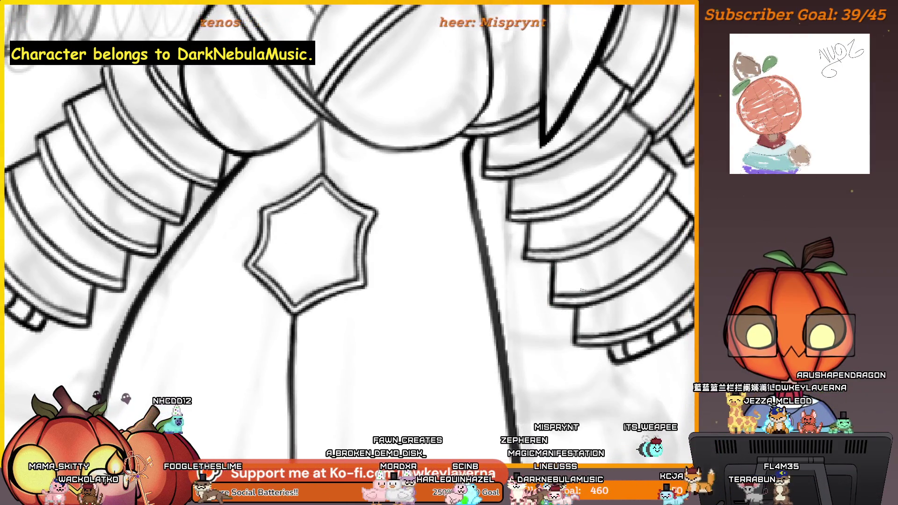
{"action": "scroll", "coordinate": [582, 285], "scroll_direction": "down", "scroll_amount": 3}
{"action": "scroll", "coordinate": [571, 296], "scroll_direction": "down", "scroll_amount": 3}
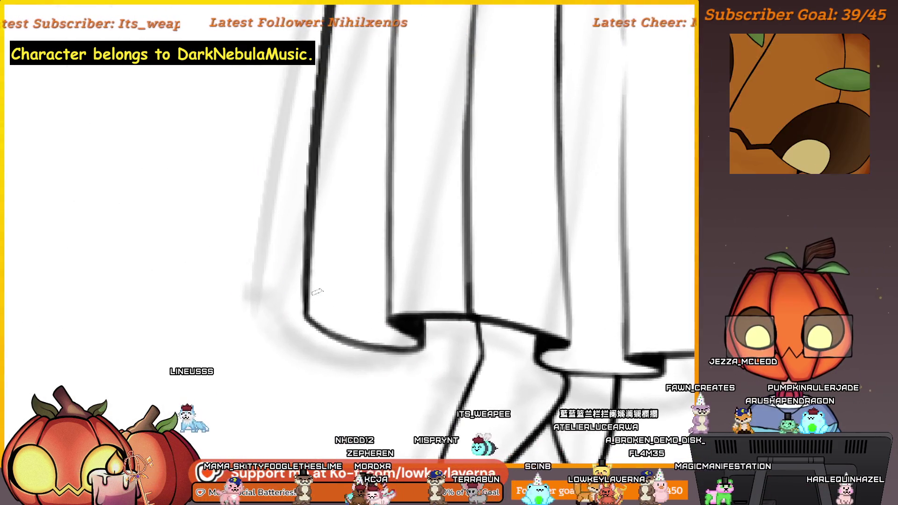
{"action": "scroll", "coordinate": [313, 254], "scroll_direction": "up", "scroll_amount": 5}
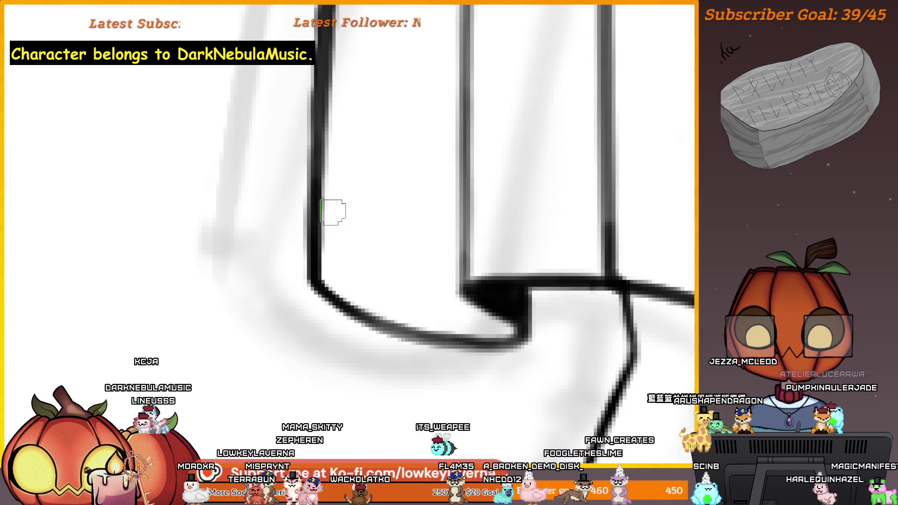
{"action": "scroll", "coordinate": [332, 213], "scroll_direction": "down", "scroll_amount": 5}
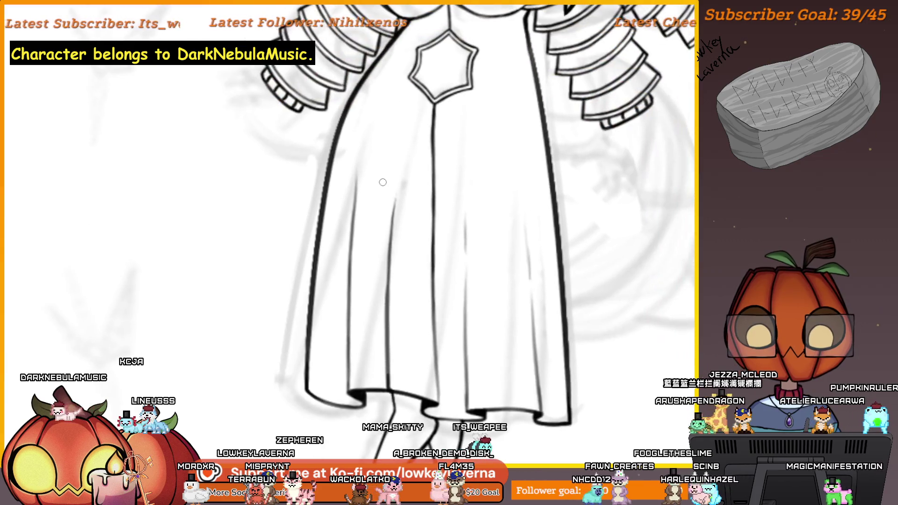
{"action": "left_click_drag", "start_coordinate": [499, 367], "coordinate": [603, 327]}
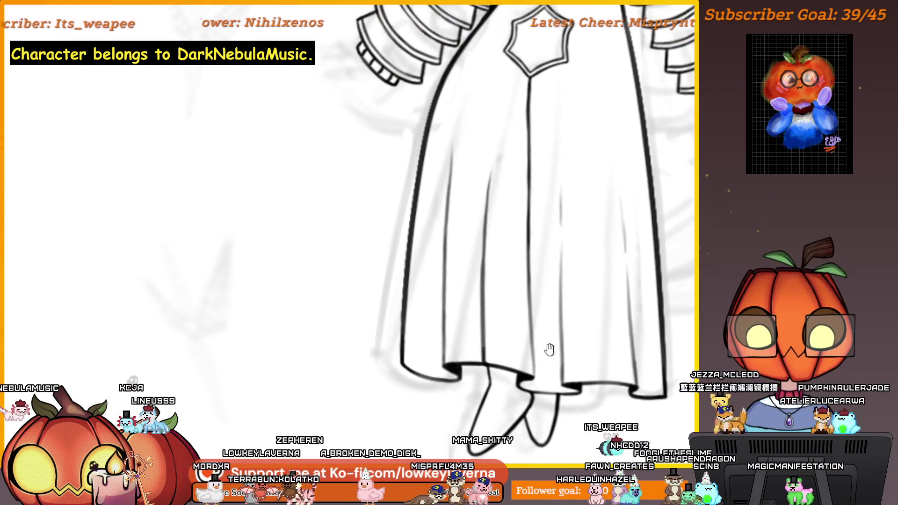
{"action": "left_click_drag", "start_coordinate": [550, 348], "coordinate": [579, 336]}
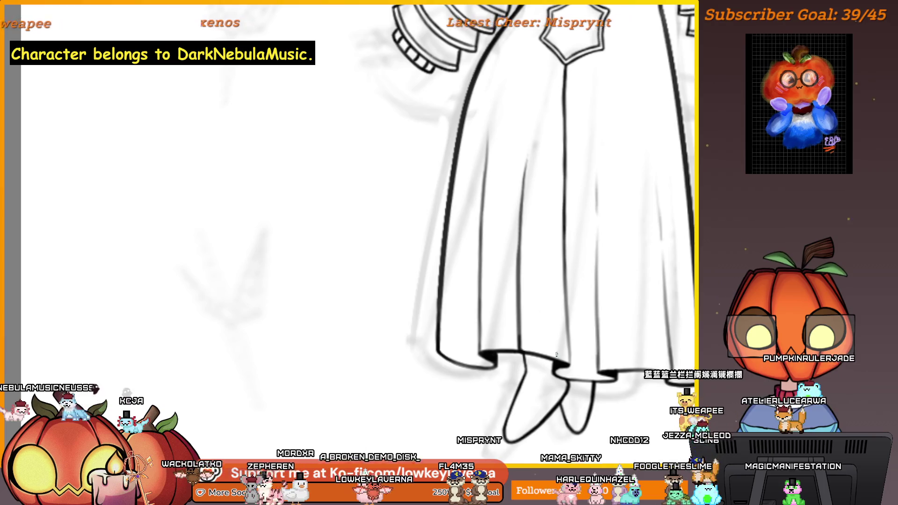
{"action": "scroll", "coordinate": [483, 358], "scroll_direction": "up", "scroll_amount": 5}
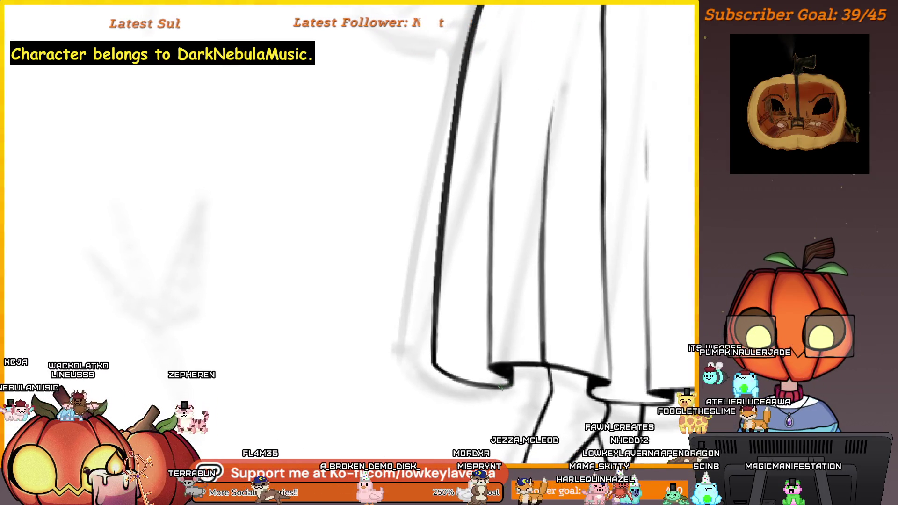
{"action": "left_click_drag", "start_coordinate": [492, 318], "coordinate": [511, 346]}
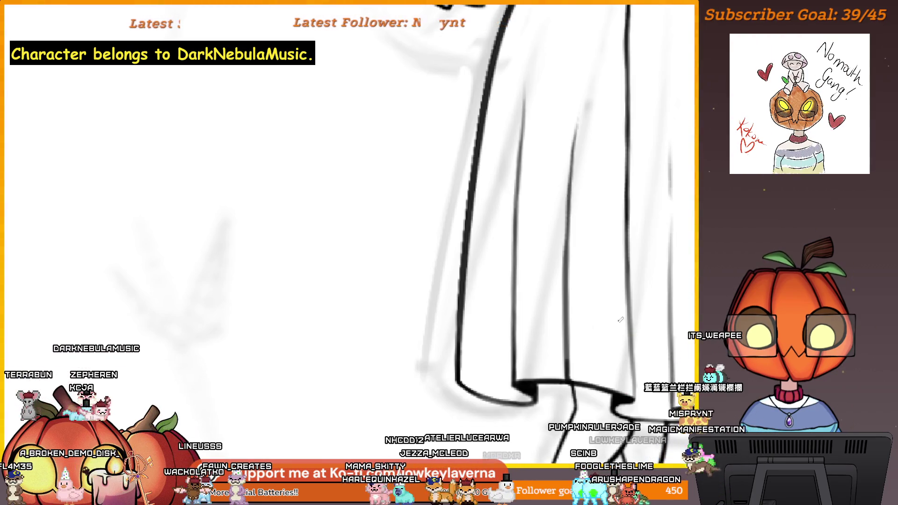
{"action": "left_click_drag", "start_coordinate": [636, 322], "coordinate": [578, 332]}
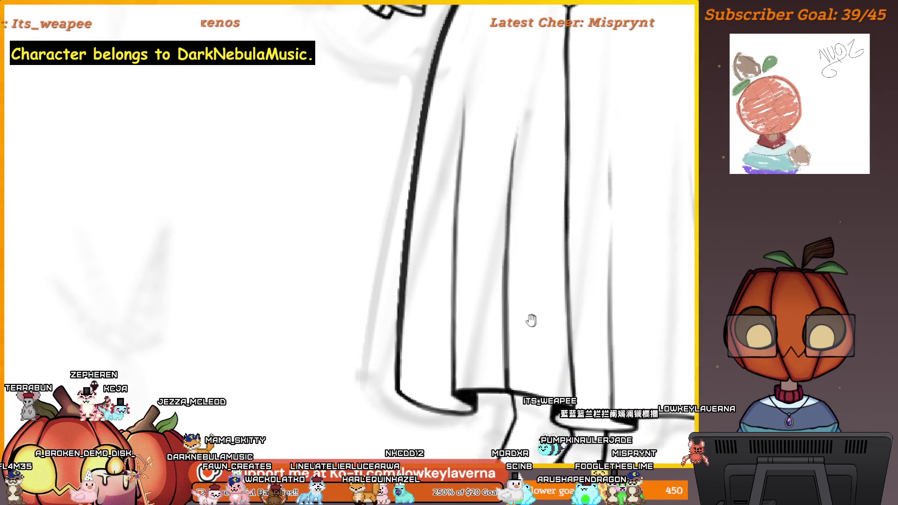
{"action": "left_click_drag", "start_coordinate": [530, 321], "coordinate": [542, 344]}
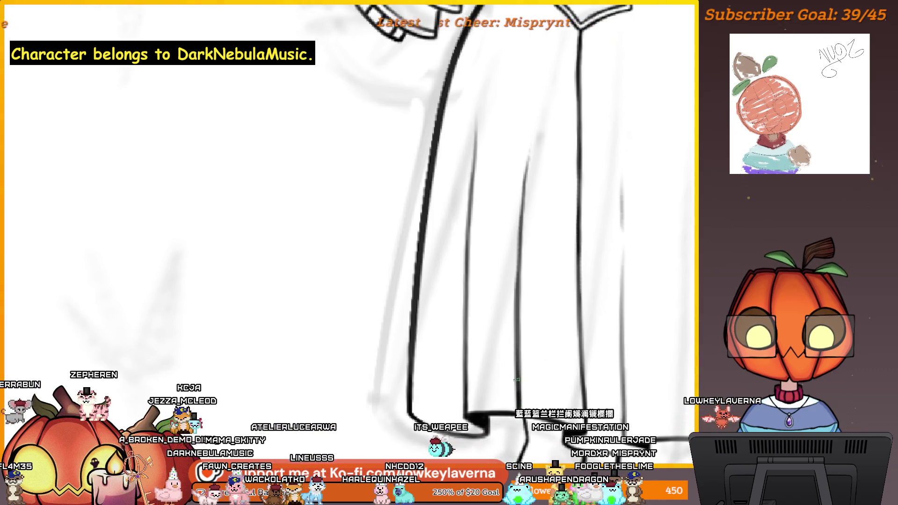
{"action": "scroll", "coordinate": [533, 287], "scroll_direction": "down", "scroll_amount": 3}
{"action": "left_click_drag", "start_coordinate": [544, 304], "coordinate": [534, 329]}
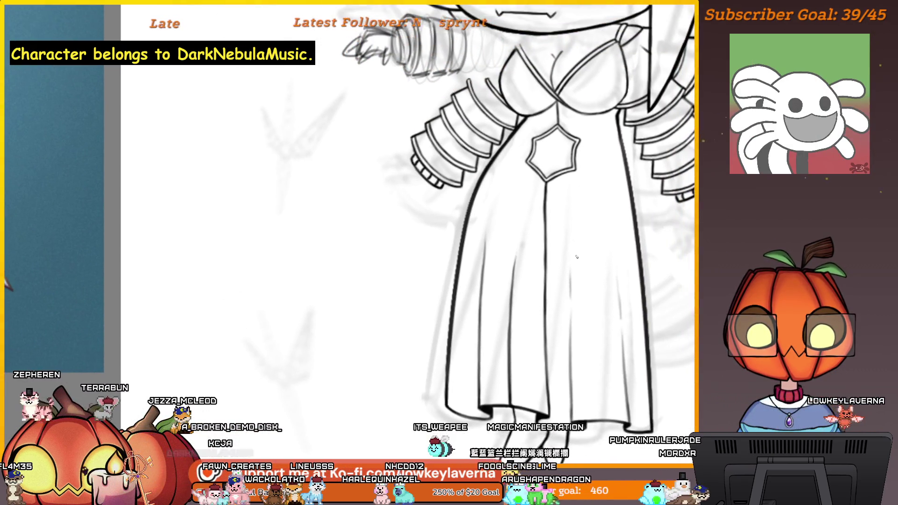
Frame the whole bee figure from hair to feet and flip the view horizontally to check it.
{"action": "left_click_drag", "start_coordinate": [576, 257], "coordinate": [601, 248]}
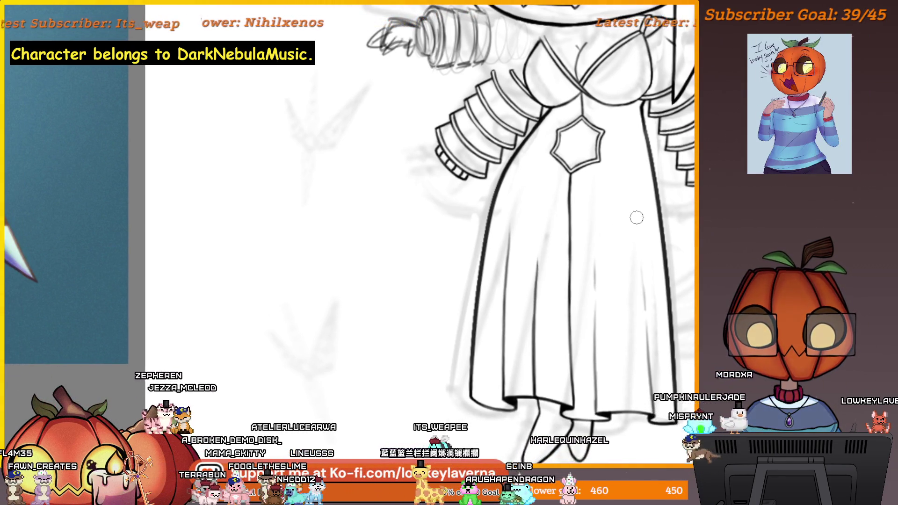
{"action": "scroll", "coordinate": [603, 249], "scroll_direction": "down", "scroll_amount": 3}
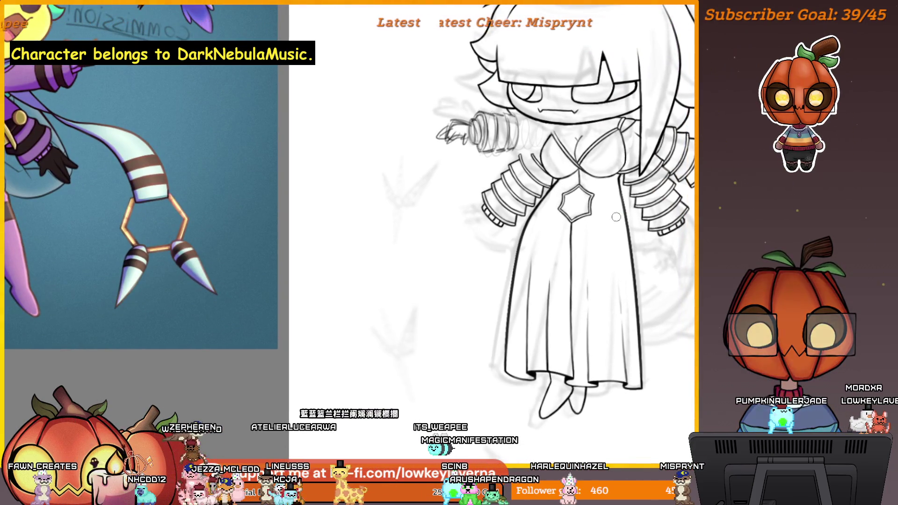
{"action": "left_click_drag", "start_coordinate": [576, 234], "coordinate": [577, 245]}
{"action": "left_click", "coordinate": [545, 289]}
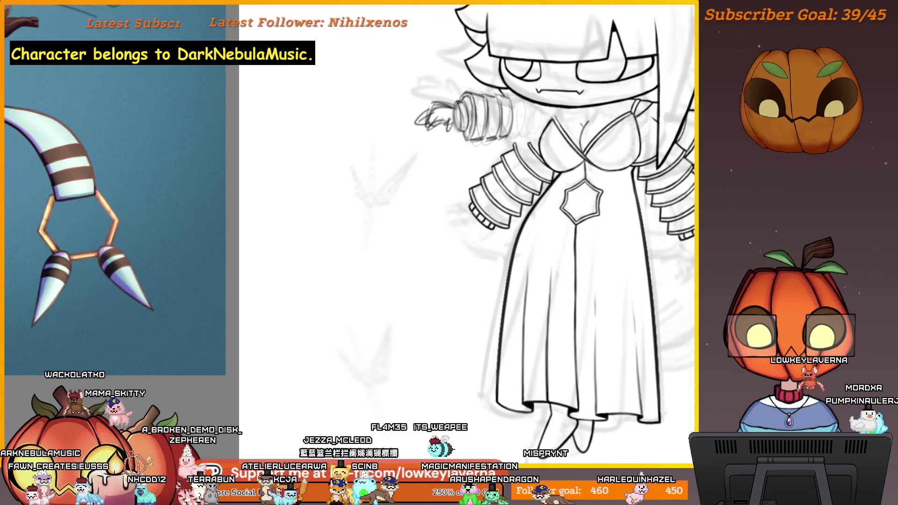
{"action": "left_click_drag", "start_coordinate": [597, 256], "coordinate": [596, 265]}
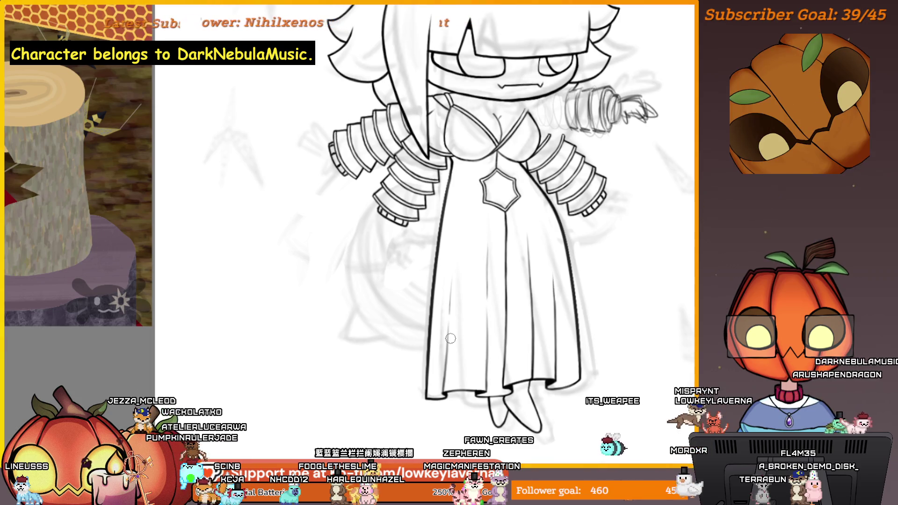
{"action": "scroll", "coordinate": [450, 338], "scroll_direction": "down", "scroll_amount": 3}
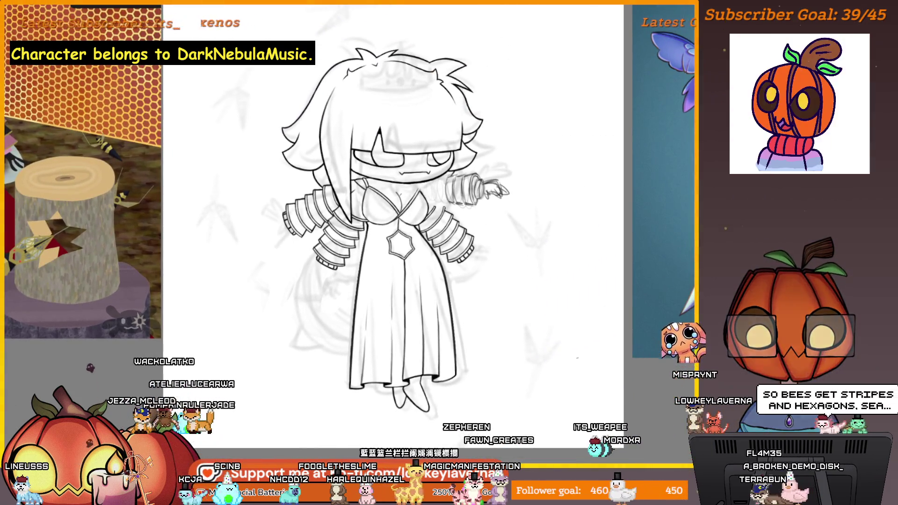
{"action": "scroll", "coordinate": [577, 358], "scroll_direction": "up", "scroll_amount": 5}
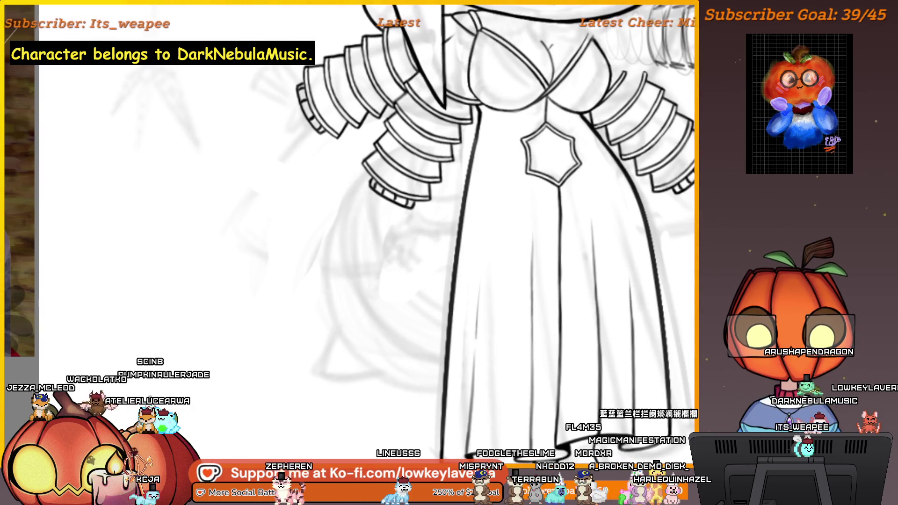
{"action": "left_click_drag", "start_coordinate": [533, 435], "coordinate": [534, 417]}
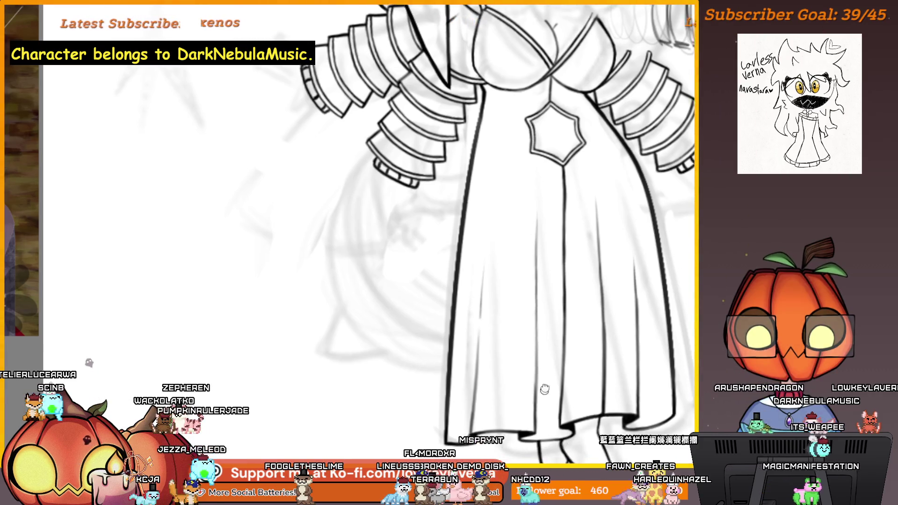
{"action": "left_click_drag", "start_coordinate": [534, 412], "coordinate": [549, 401]}
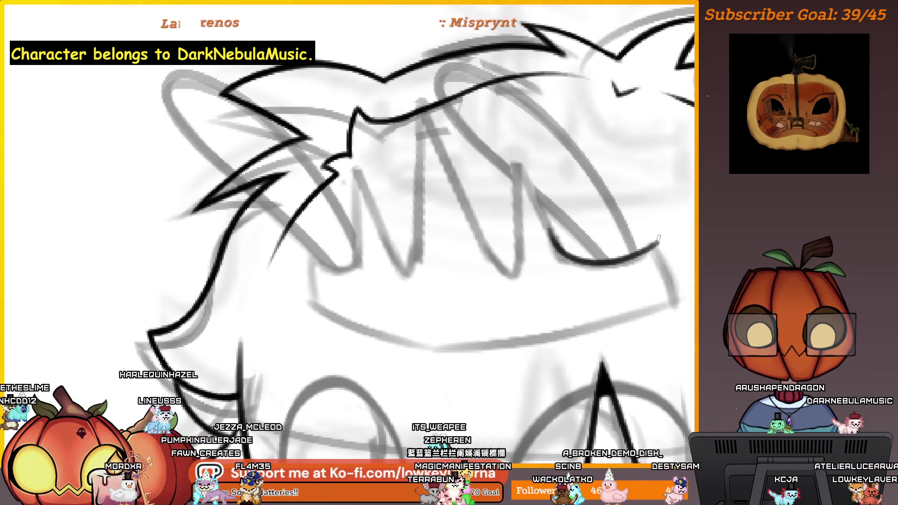
Ink two more V-shaped black spikes along the crown band, then zoom out.
{"action": "mouse_move", "coordinate": [548, 229]}
{"action": "left_mouse_down"}
{"action": "mouse_move", "coordinate": [522, 159]}
{"action": "mouse_move", "coordinate": [510, 275]}
{"action": "left_mouse_up"}
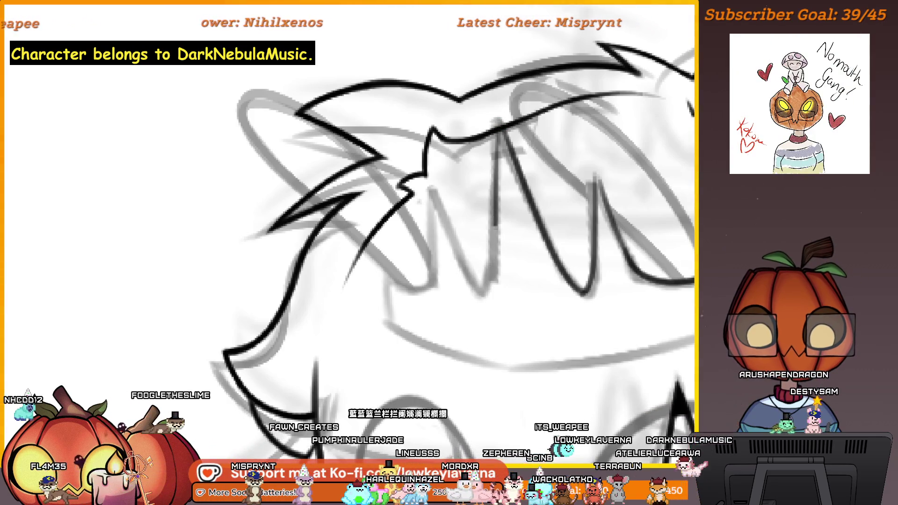
{"action": "left_click_drag", "start_coordinate": [495, 225], "coordinate": [456, 232]}
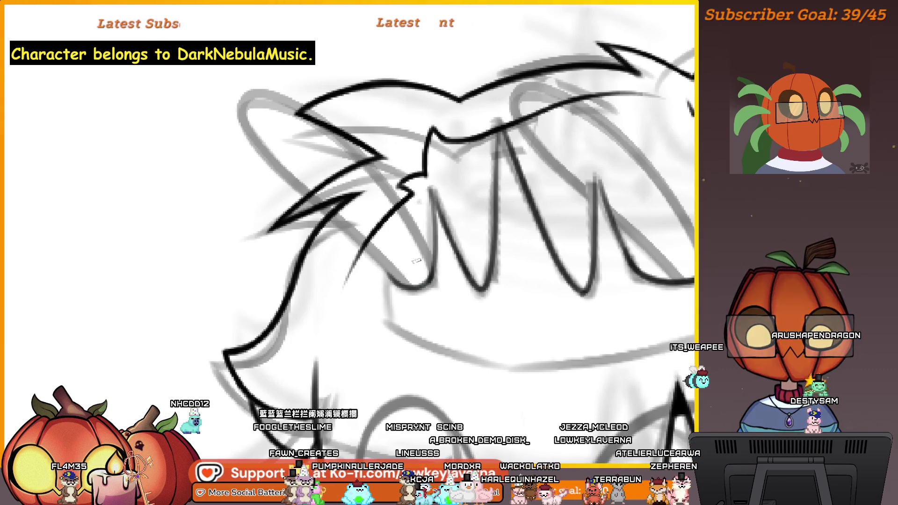
{"action": "scroll", "coordinate": [416, 260], "scroll_direction": "down", "scroll_amount": 2}
{"action": "scroll", "coordinate": [551, 240], "scroll_direction": "down", "scroll_amount": 3}
{"action": "scroll", "coordinate": [635, 269], "scroll_direction": "up", "scroll_amount": 1}
{"action": "scroll", "coordinate": [613, 197], "scroll_direction": "up", "scroll_amount": 3}
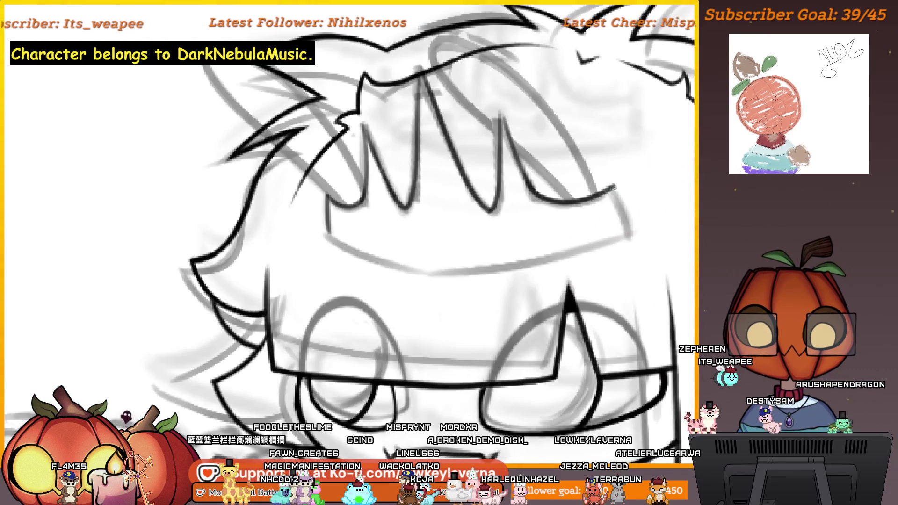
{"action": "scroll", "coordinate": [605, 236], "scroll_direction": "up", "scroll_amount": 2}
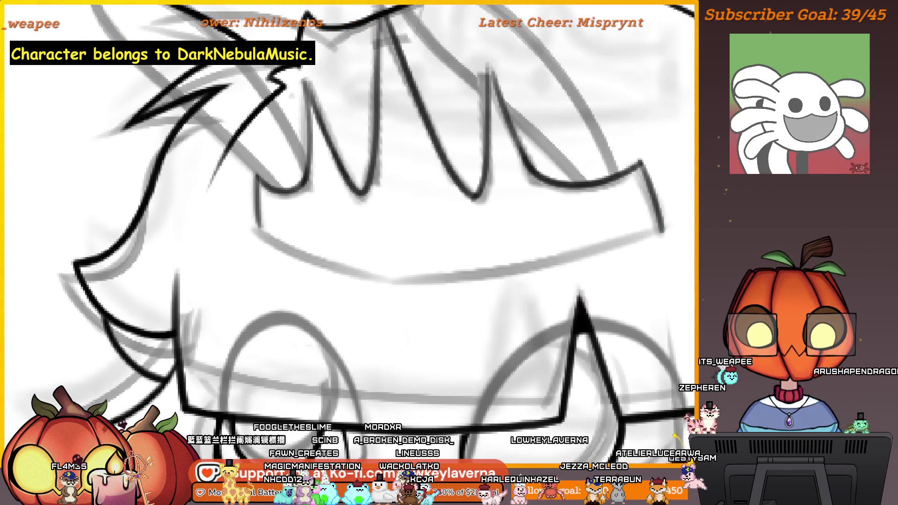
{"action": "scroll", "coordinate": [465, 261], "scroll_direction": "down", "scroll_amount": 4}
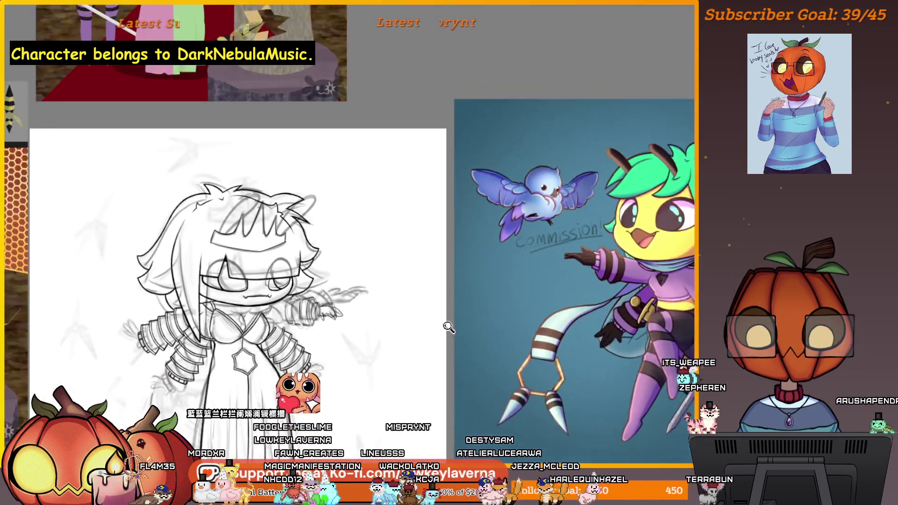
Lasso-select the inked crown band and start a Ctrl+T free transform on it.
{"action": "key", "text": "m"}
{"action": "key", "text": "m"}
{"action": "key", "text": "m"}
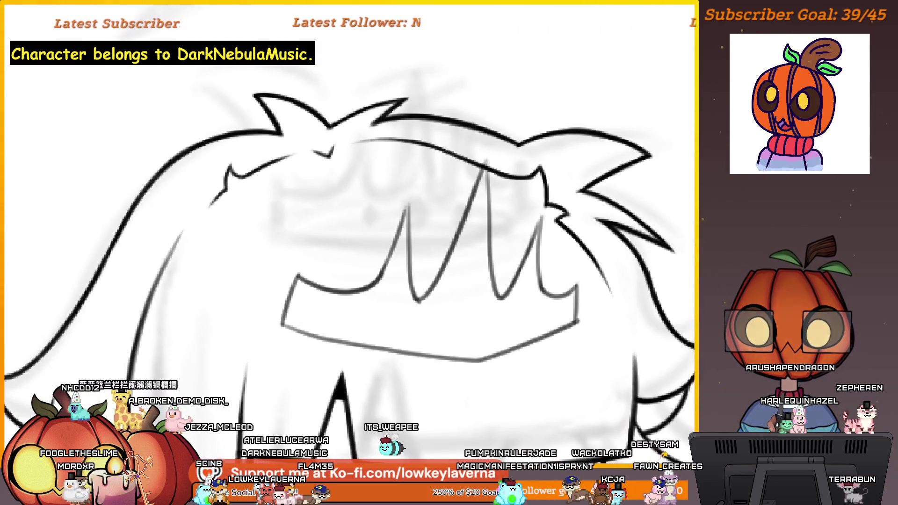
{"action": "mouse_move", "coordinate": [491, 173]}
{"action": "left_mouse_down"}
{"action": "mouse_move", "coordinate": [241, 304]}
{"action": "mouse_move", "coordinate": [350, 360]}
{"action": "mouse_move", "coordinate": [538, 388]}
{"action": "mouse_move", "coordinate": [594, 296]}
{"action": "mouse_move", "coordinate": [573, 252]}
{"action": "mouse_move", "coordinate": [529, 211]}
{"action": "left_mouse_up"}
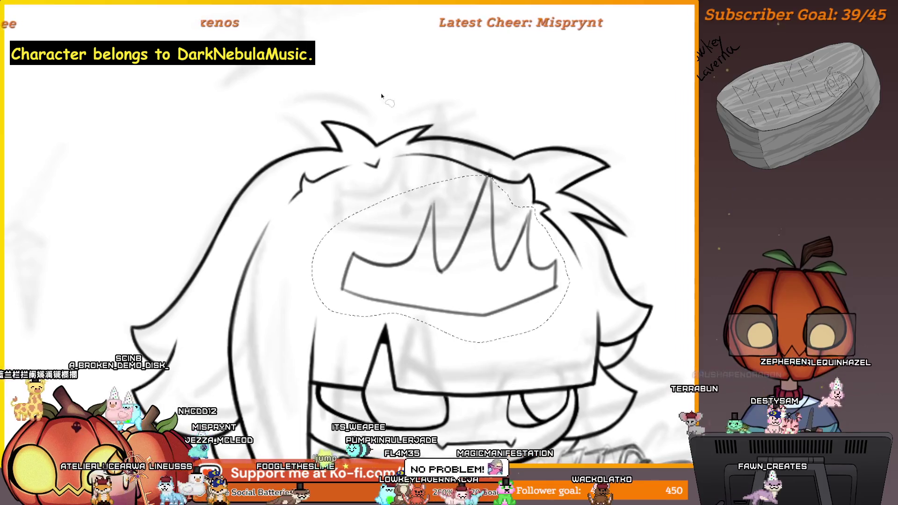
{"action": "key", "text": "ctrl+t"}
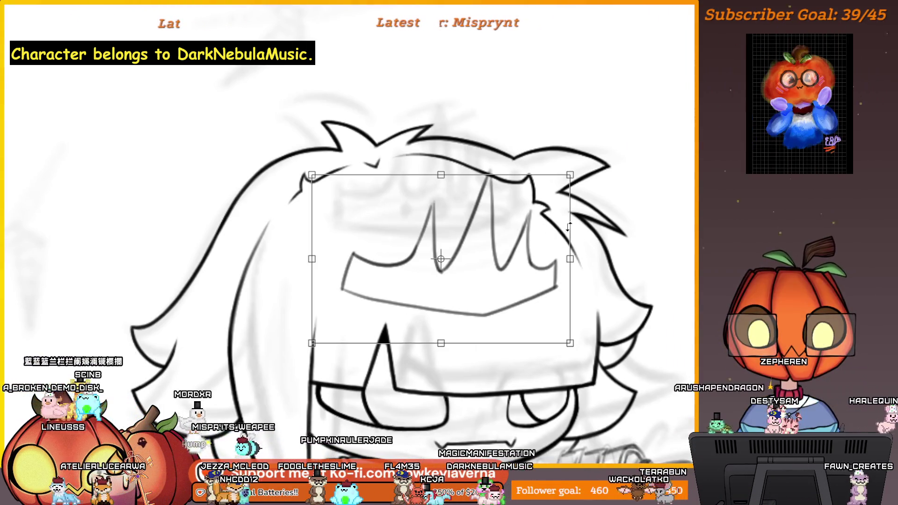
{"action": "scroll", "coordinate": [563, 234], "scroll_direction": "down", "scroll_amount": 1}
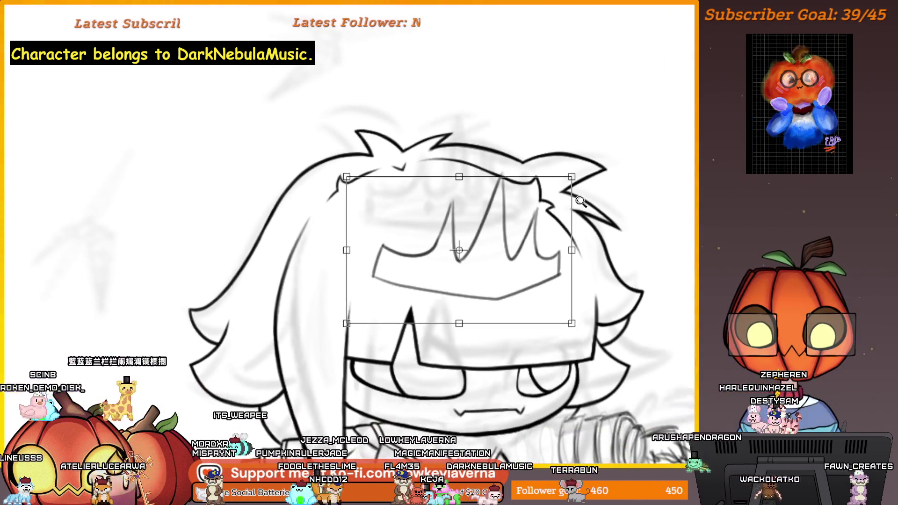
{"action": "left_click_drag", "start_coordinate": [568, 251], "coordinate": [585, 249]}
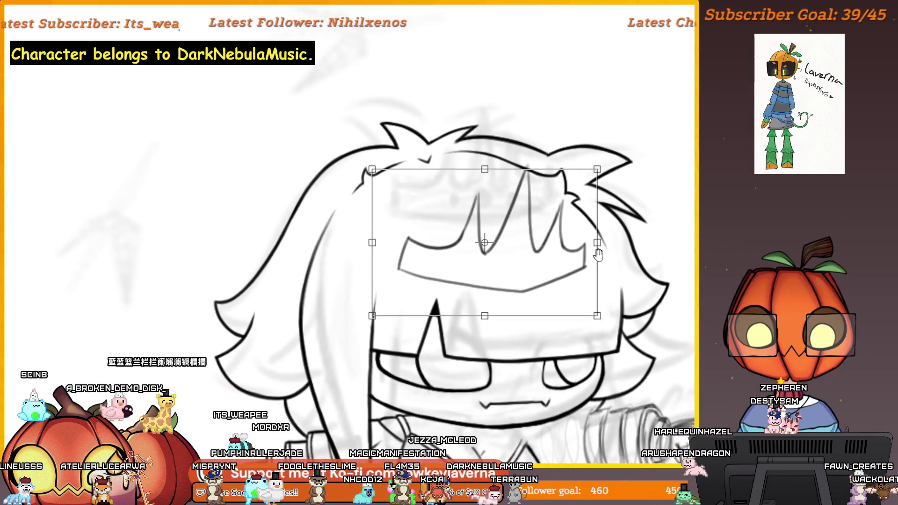
{"action": "left_click_drag", "start_coordinate": [590, 263], "coordinate": [593, 257]}
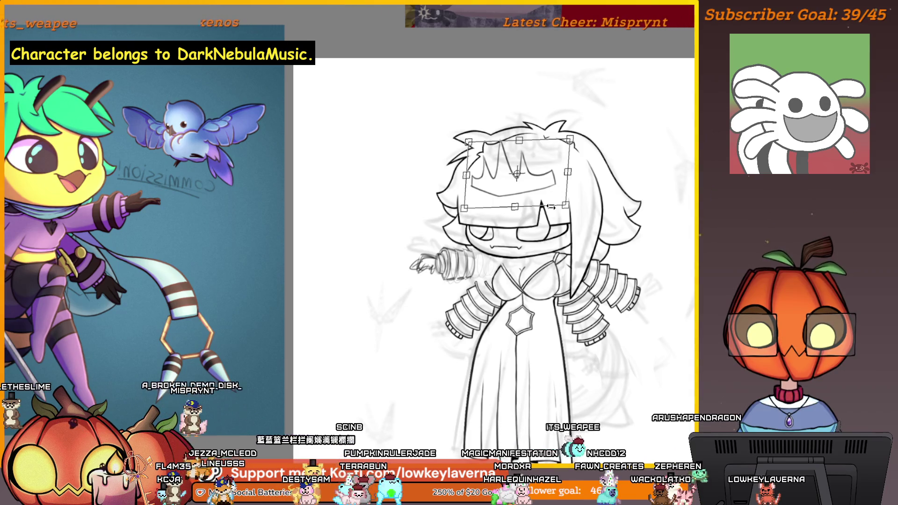
Nudge the crown band into place, pull up the fringe's lower edge, and apply both transforms.
{"action": "left_click_drag", "start_coordinate": [550, 207], "coordinate": [569, 179]}
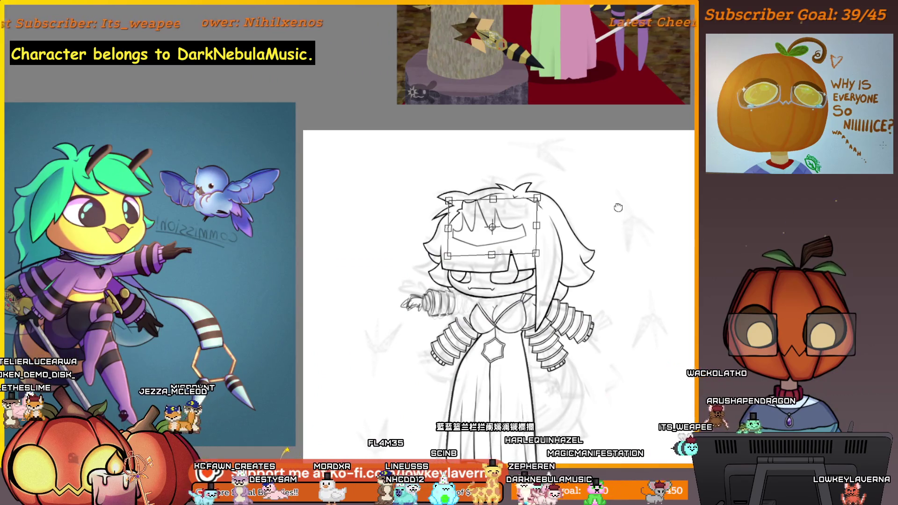
{"action": "key", "text": "Return"}
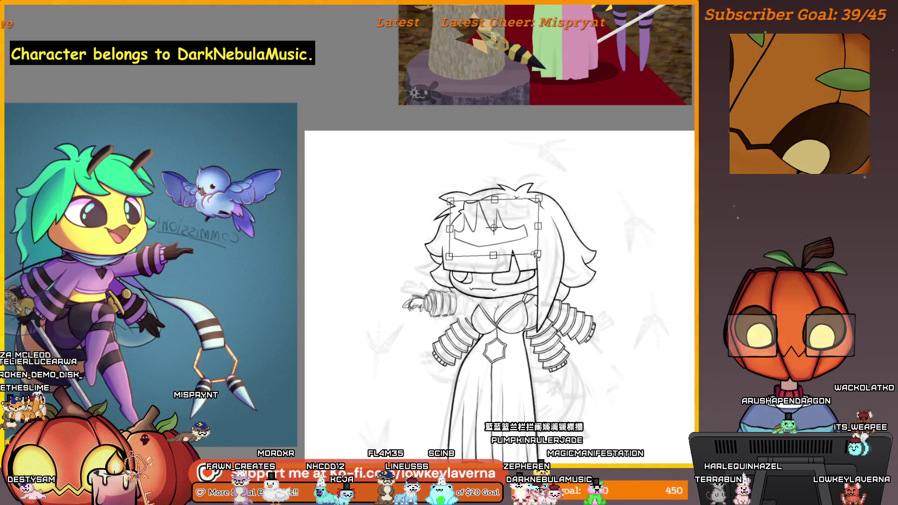
{"action": "mouse_move", "coordinate": [531, 254]}
{"action": "left_mouse_down"}
{"action": "mouse_move", "coordinate": [522, 233]}
{"action": "mouse_move", "coordinate": [538, 226]}
{"action": "left_mouse_up"}
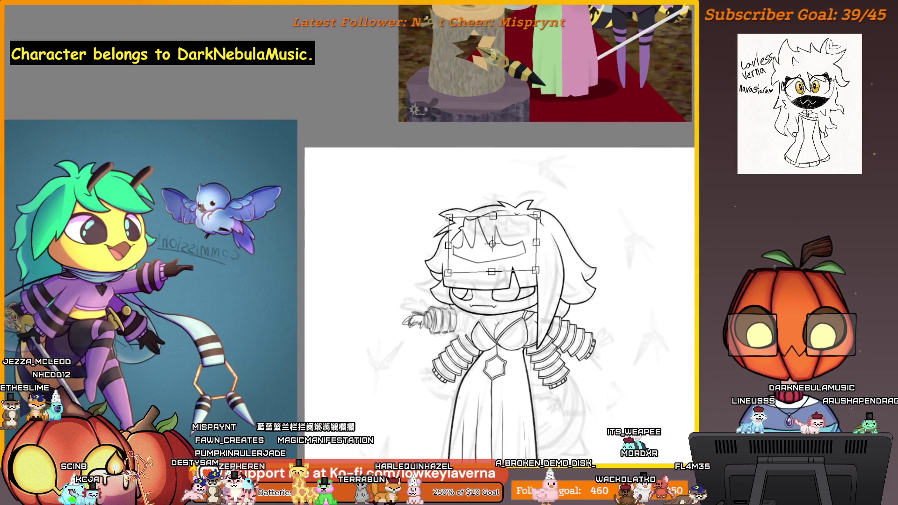
{"action": "key", "text": "Return"}
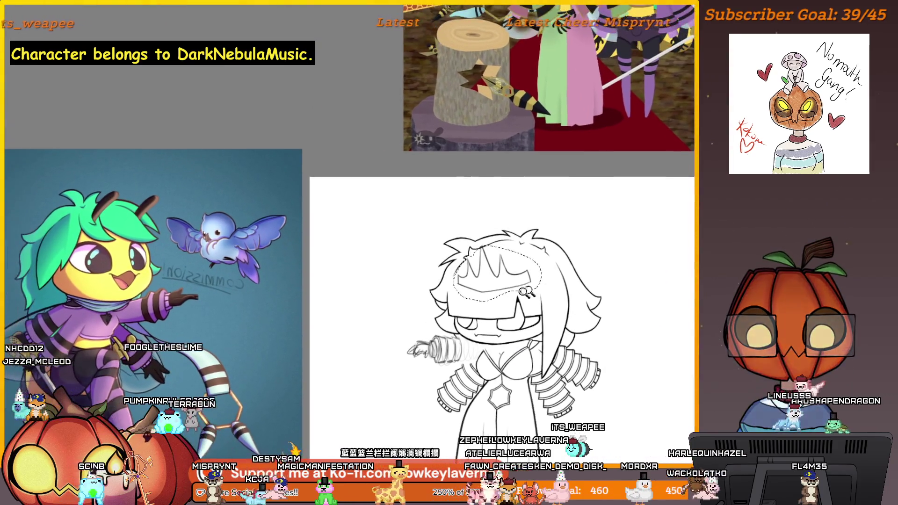
{"action": "scroll", "coordinate": [532, 203], "scroll_direction": "up", "scroll_amount": 2}
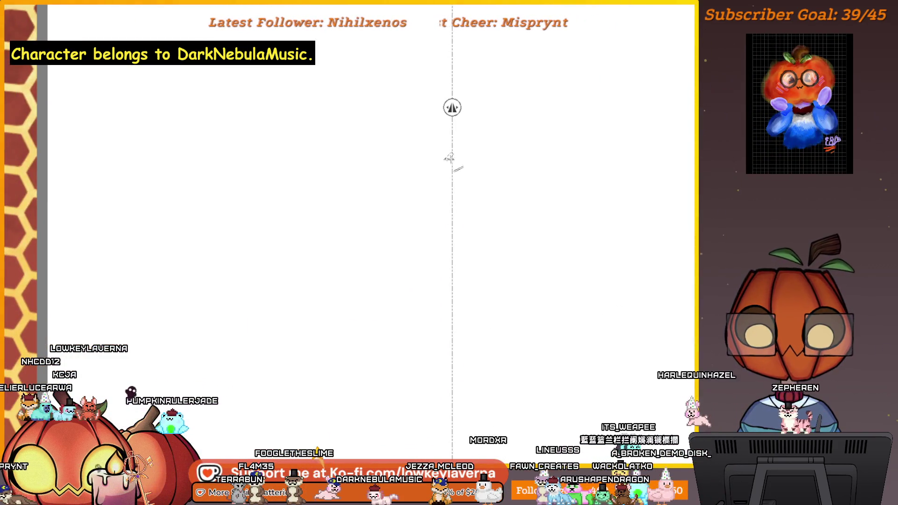
Ink the mirrored zigzag crown band with five spikes, then zoom out and flip the view to check it.
{"action": "left_click_drag", "start_coordinate": [497, 326], "coordinate": [499, 337]}
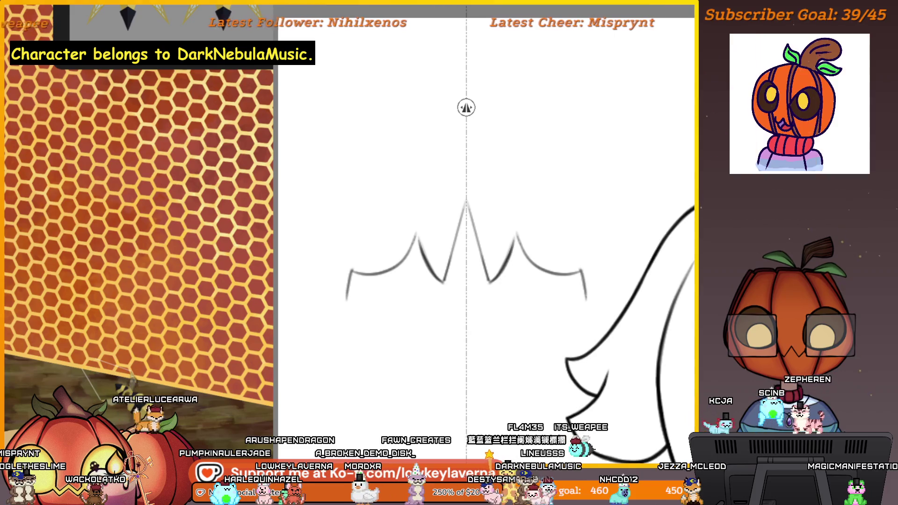
{"action": "scroll", "coordinate": [562, 271], "scroll_direction": "up", "scroll_amount": 5}
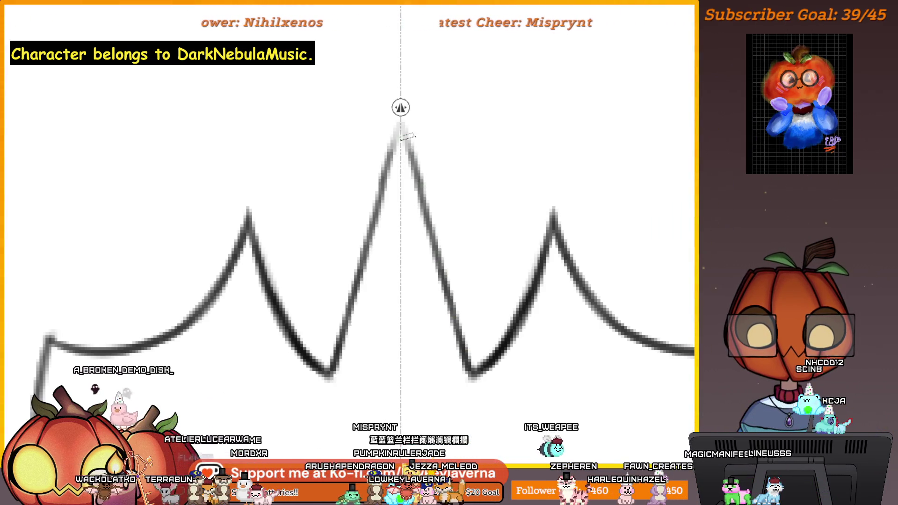
{"action": "key", "text": "ctrl+minus"}
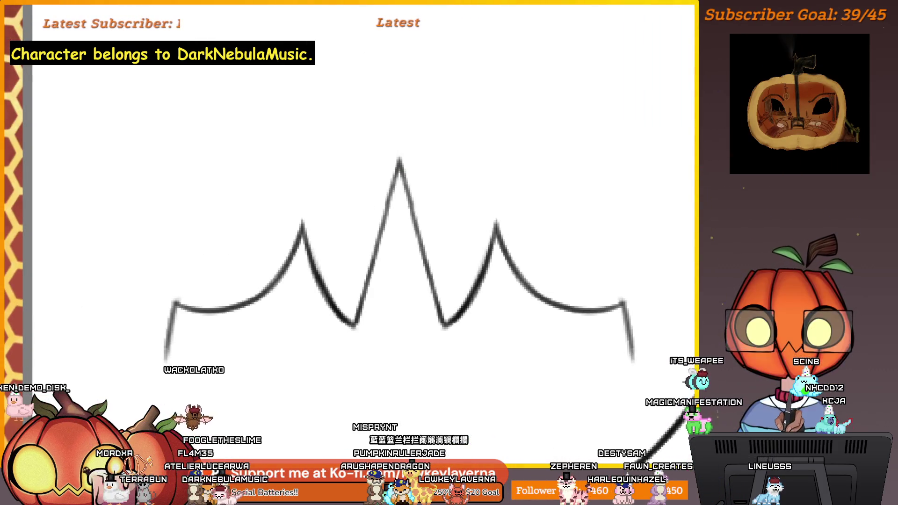
{"action": "left_click", "coordinate": [407, 132], "text": "ctrl+alt"}
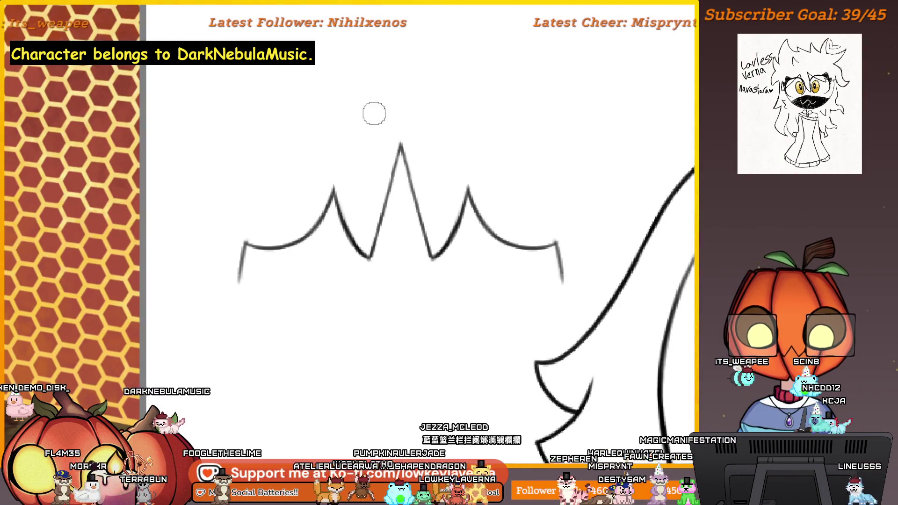
{"action": "key", "text": "h"}
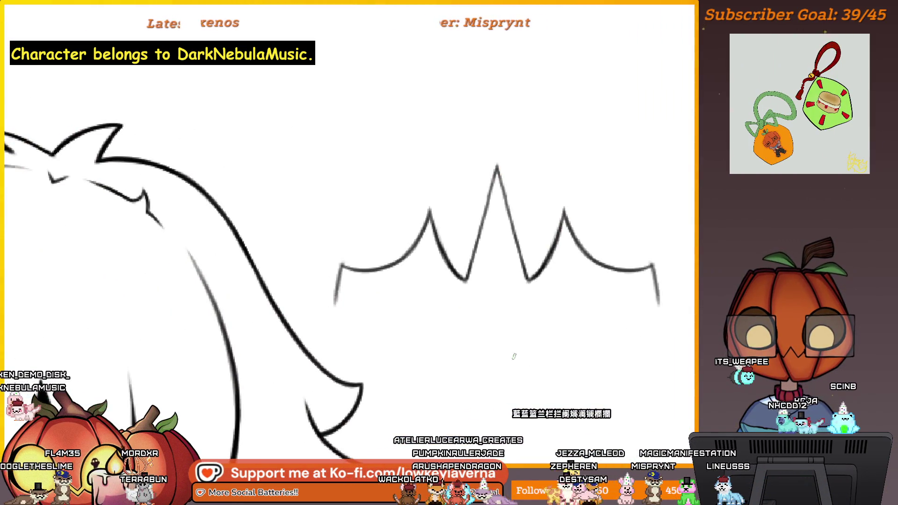
Lasso-select the crown drawing and start a Ctrl+T transform, trying it against the head.
{"action": "mouse_move", "coordinate": [381, 149]}
{"action": "left_mouse_down"}
{"action": "mouse_move", "coordinate": [678, 295]}
{"action": "mouse_move", "coordinate": [381, 318]}
{"action": "left_mouse_up"}
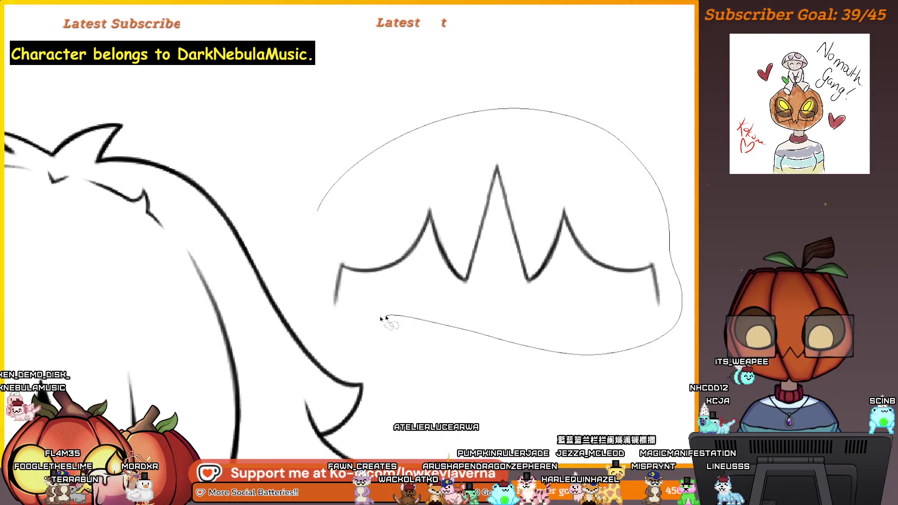
{"action": "left_click", "coordinate": [415, 156], "text": "alt"}
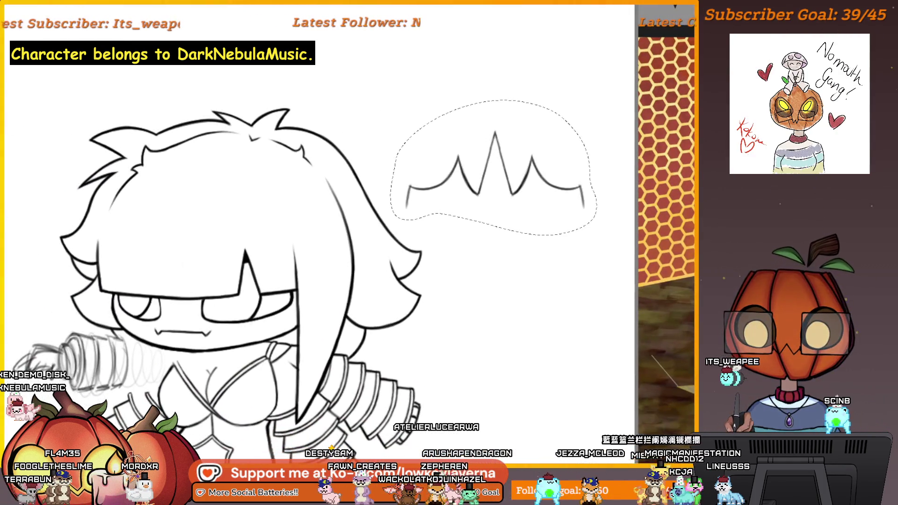
{"action": "key", "text": "ctrl+t"}
{"action": "mouse_move", "coordinate": [461, 285]}
{"action": "left_mouse_down"}
{"action": "mouse_move", "coordinate": [625, 325]}
{"action": "mouse_move", "coordinate": [615, 326]}
{"action": "left_mouse_up"}
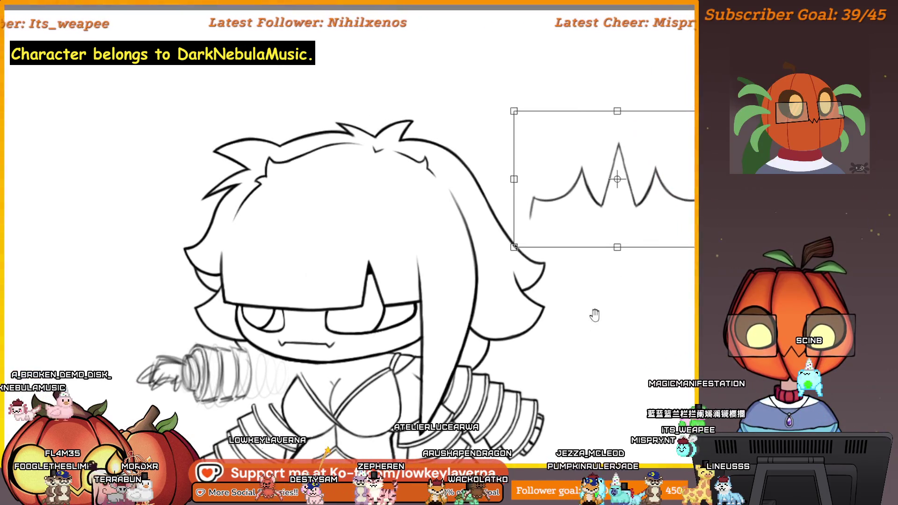
{"action": "mouse_move", "coordinate": [622, 210]}
{"action": "left_mouse_down"}
{"action": "mouse_move", "coordinate": [421, 261]}
{"action": "mouse_move", "coordinate": [576, 320]}
{"action": "mouse_move", "coordinate": [518, 332]}
{"action": "left_mouse_up"}
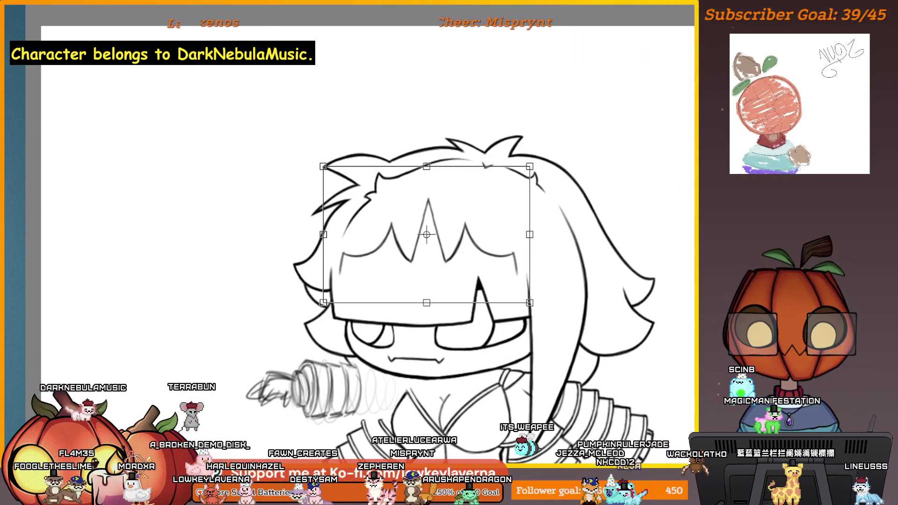
{"action": "mouse_move", "coordinate": [426, 234]}
{"action": "left_mouse_down"}
{"action": "mouse_move", "coordinate": [644, 185]}
{"action": "mouse_move", "coordinate": [580, 225]}
{"action": "mouse_move", "coordinate": [274, 260]}
{"action": "mouse_move", "coordinate": [392, 261]}
{"action": "left_mouse_up"}
Place the crown on the head, skewing its lower edge and widening its right side to fit.
{"action": "left_click_drag", "start_coordinate": [307, 280], "coordinate": [346, 271]}
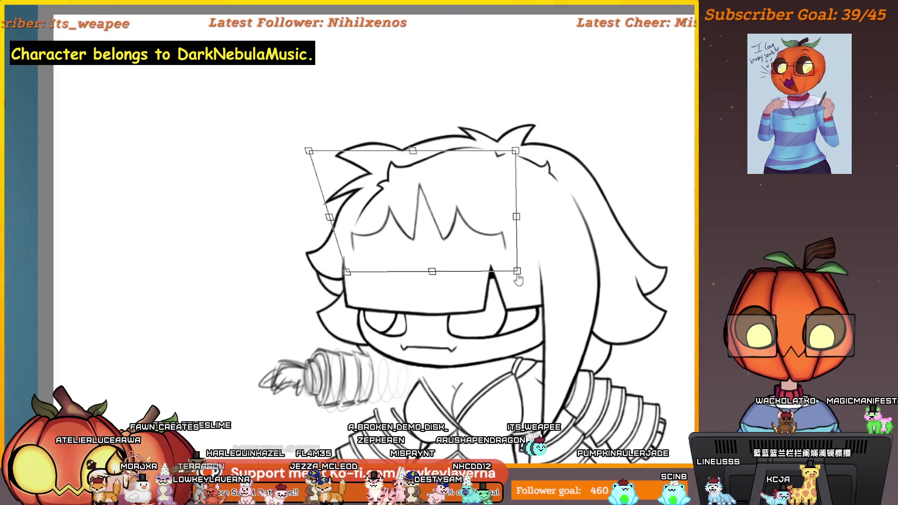
{"action": "left_click_drag", "start_coordinate": [517, 279], "coordinate": [496, 261]}
{"action": "left_click_drag", "start_coordinate": [346, 272], "coordinate": [363, 266]}
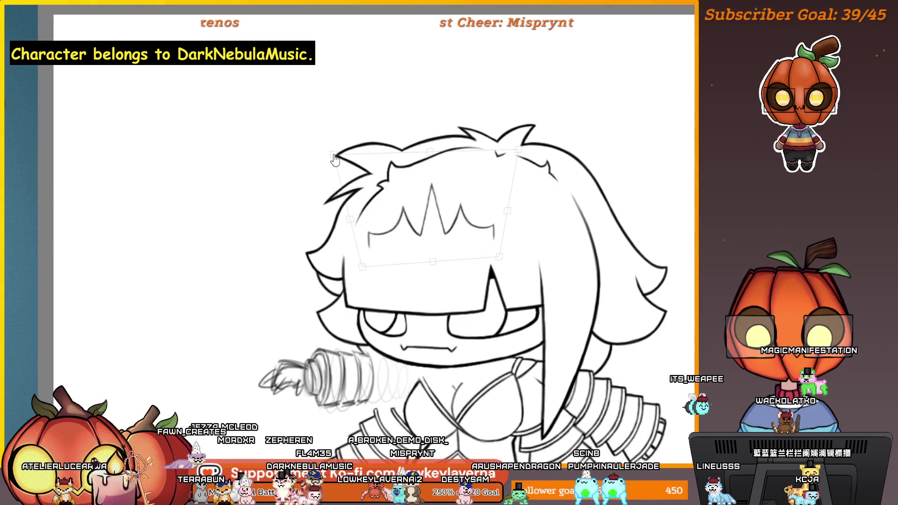
{"action": "left_click_drag", "start_coordinate": [518, 150], "coordinate": [522, 142]}
{"action": "left_click_drag", "start_coordinate": [499, 257], "coordinate": [514, 278]}
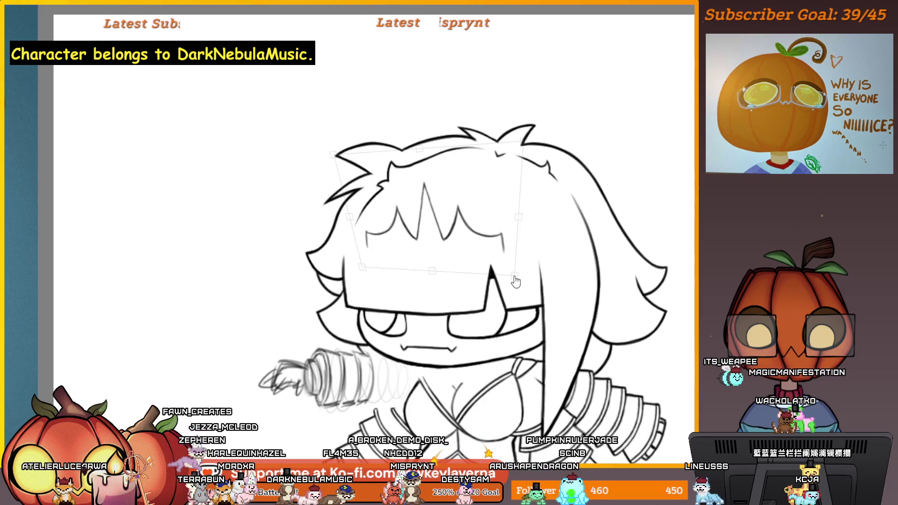
{"action": "mouse_move", "coordinate": [500, 247]}
{"action": "left_mouse_down"}
{"action": "mouse_move", "coordinate": [480, 232]}
{"action": "mouse_move", "coordinate": [514, 207]}
{"action": "left_mouse_up"}
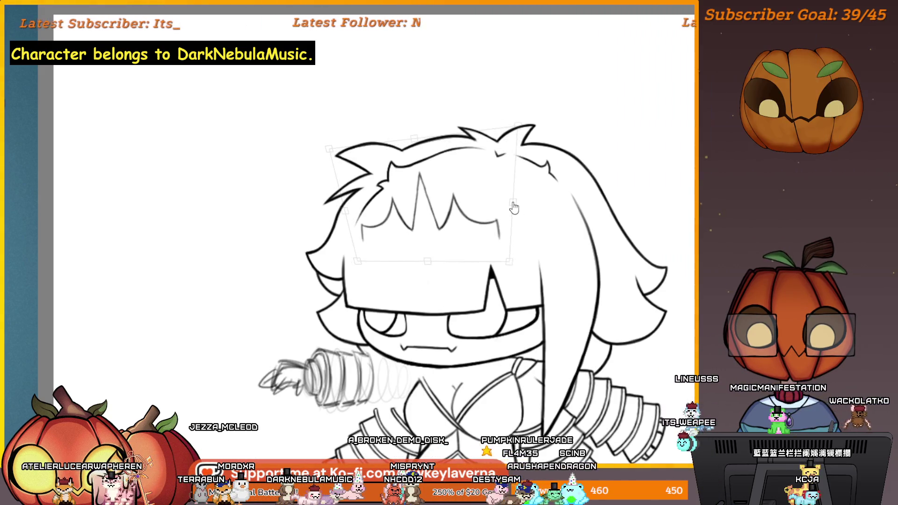
{"action": "scroll", "coordinate": [533, 149], "scroll_direction": "down", "scroll_amount": 3}
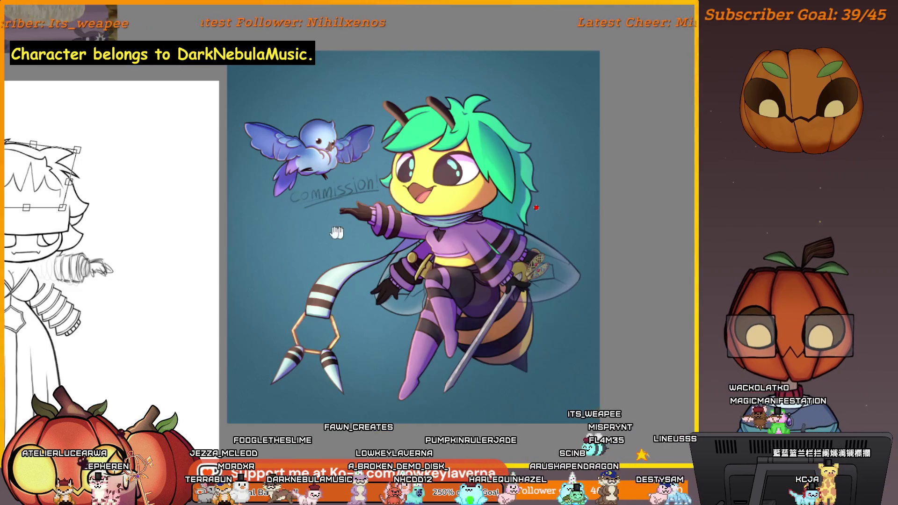
{"action": "key", "text": "h"}
Refine the crown's top edge and slant to follow the head's tilt, undoing two corner adjustments.
{"action": "mouse_move", "coordinate": [487, 168]}
{"action": "left_mouse_down"}
{"action": "mouse_move", "coordinate": [473, 158]}
{"action": "mouse_move", "coordinate": [491, 166]}
{"action": "left_mouse_up"}
{"action": "left_click_drag", "start_coordinate": [496, 204], "coordinate": [479, 196]}
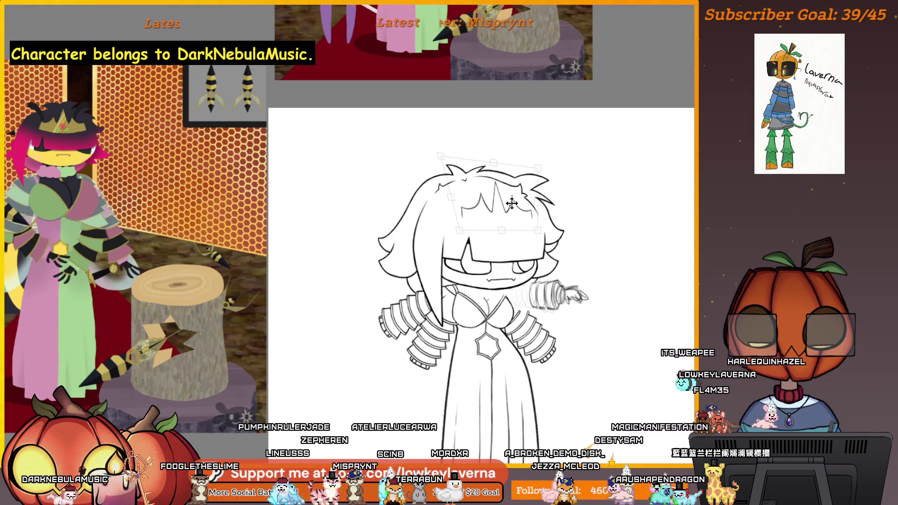
{"action": "left_click_drag", "start_coordinate": [517, 187], "coordinate": [518, 176]}
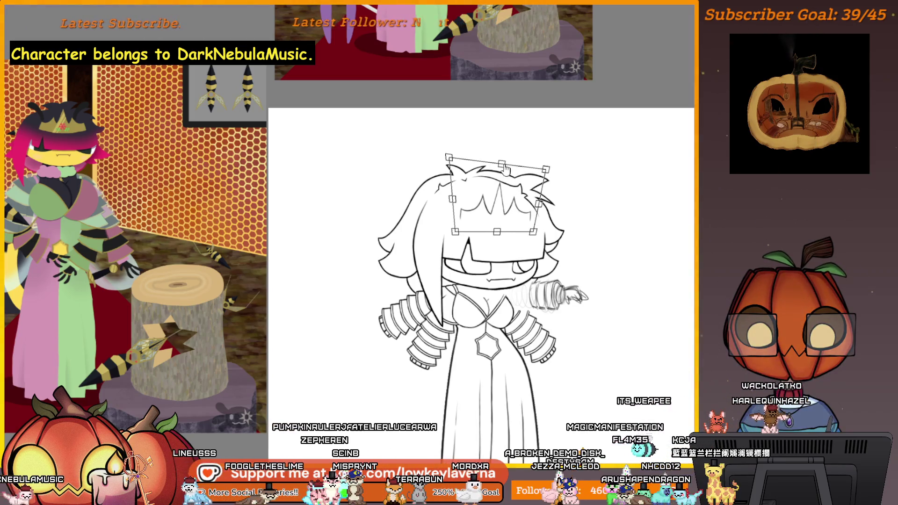
{"action": "left_click_drag", "start_coordinate": [534, 233], "coordinate": [540, 233]}
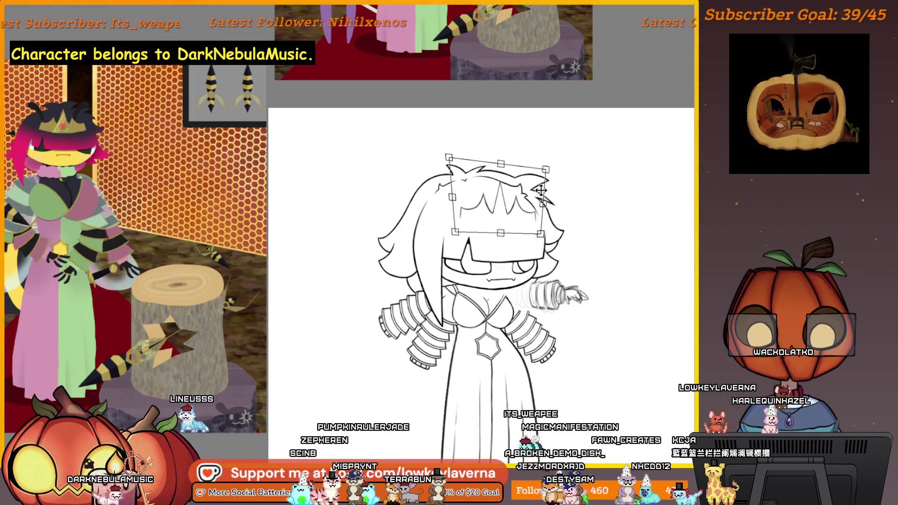
{"action": "key", "text": "ctrl+z"}
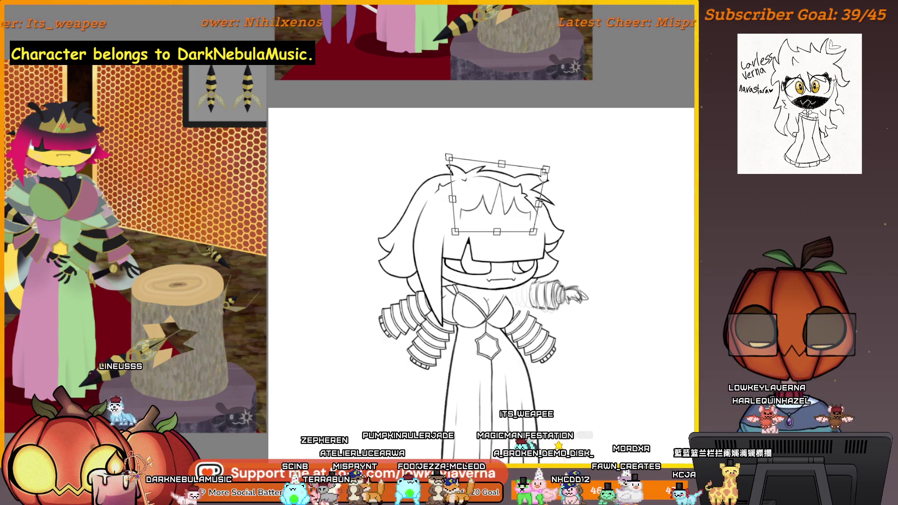
{"action": "key", "text": "ctrl+z"}
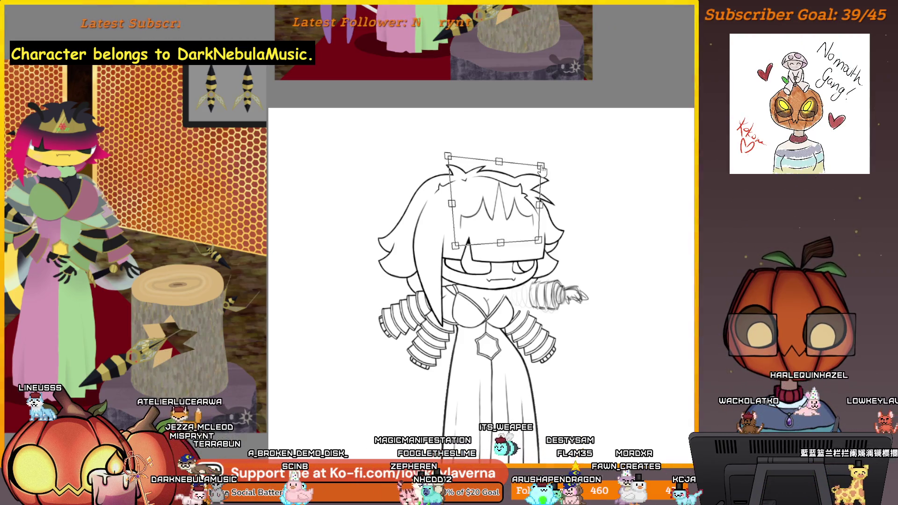
{"action": "mouse_move", "coordinate": [541, 208]}
{"action": "left_mouse_down"}
{"action": "mouse_move", "coordinate": [519, 195]}
{"action": "mouse_move", "coordinate": [534, 202]}
{"action": "left_mouse_up"}
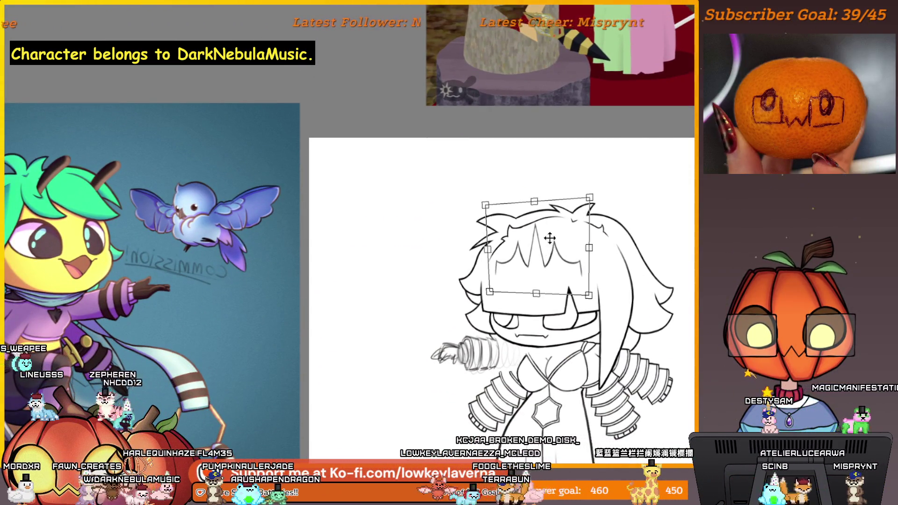
Nudge the crown left then right, mirror the view to check it, and apply the transform.
{"action": "left_click_drag", "start_coordinate": [529, 205], "coordinate": [521, 208]}
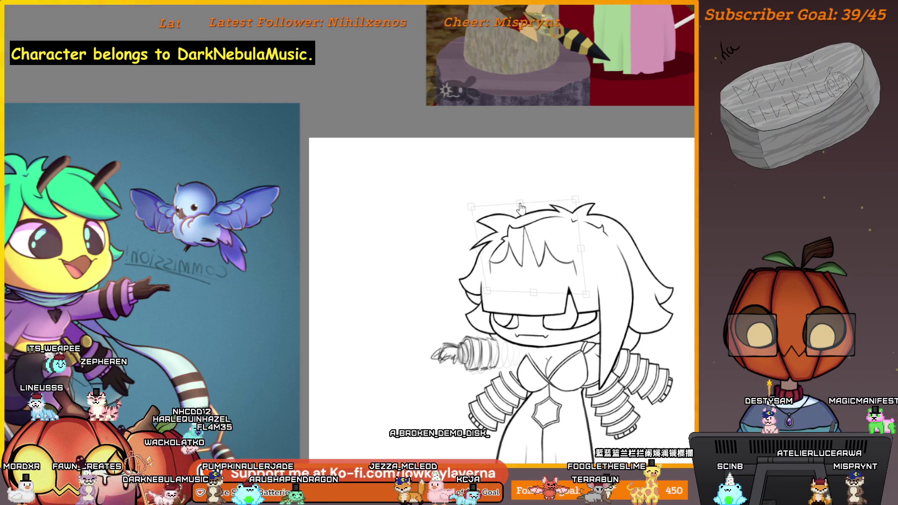
{"action": "key", "text": "m"}
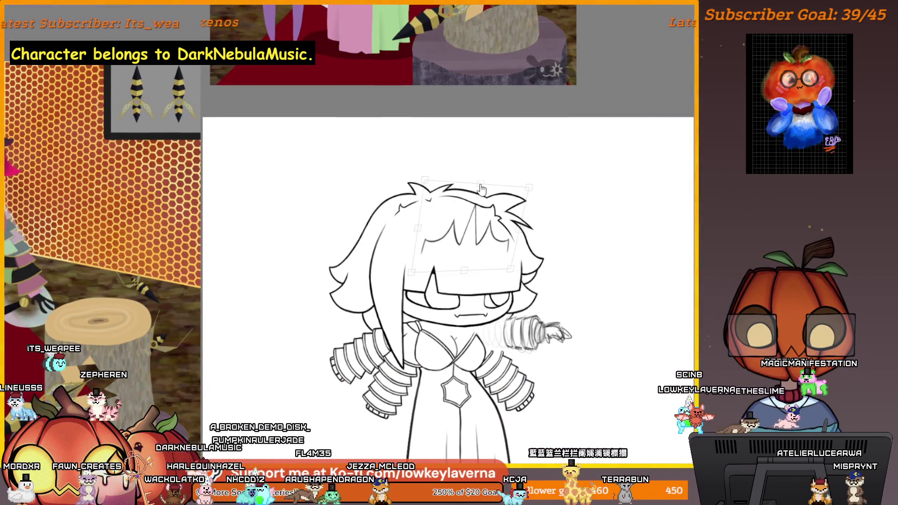
{"action": "left_click_drag", "start_coordinate": [476, 186], "coordinate": [479, 186]}
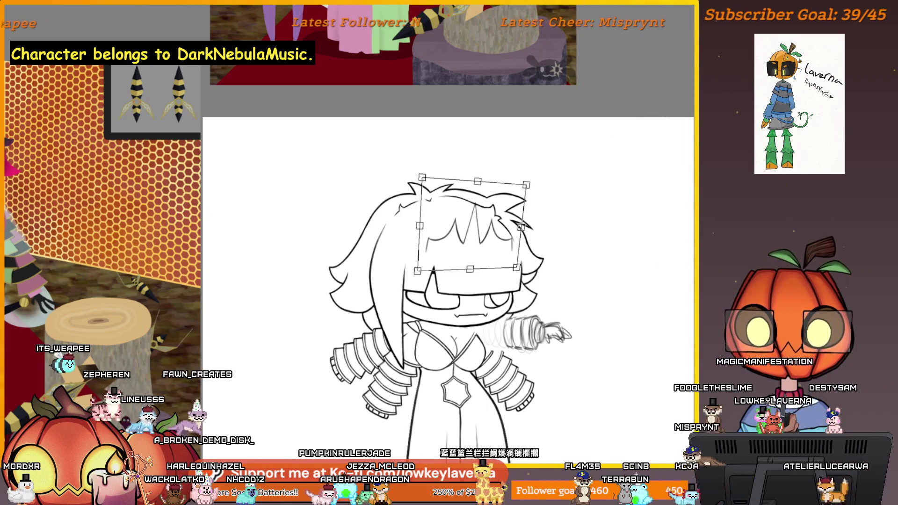
{"action": "key", "text": "Return"}
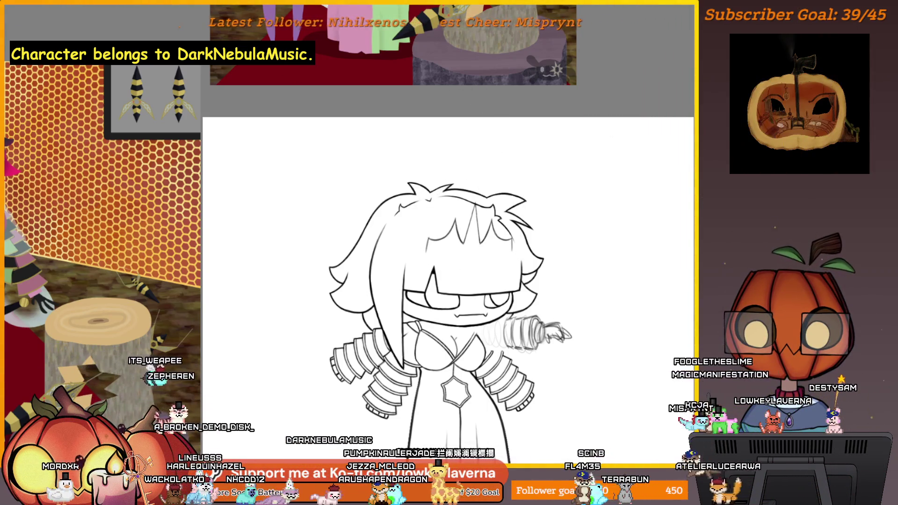
{"action": "scroll", "coordinate": [543, 235], "scroll_direction": "up", "scroll_amount": 5}
{"action": "scroll", "coordinate": [635, 247], "scroll_direction": "down", "scroll_amount": 5}
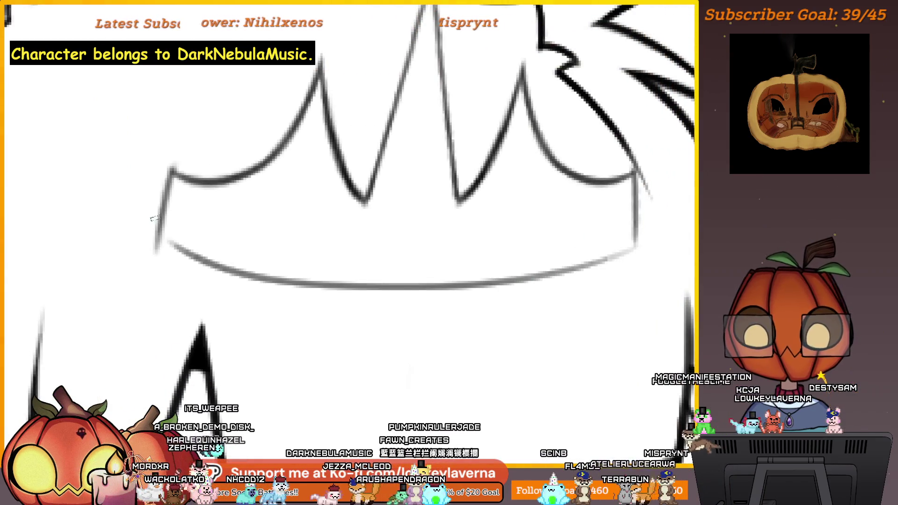
{"action": "scroll", "coordinate": [544, 214], "scroll_direction": "up", "scroll_amount": 4}
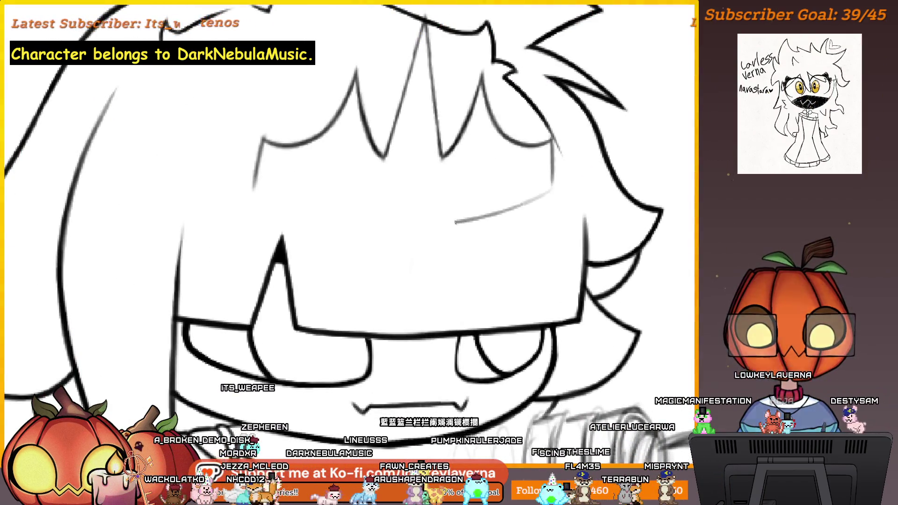
{"action": "scroll", "coordinate": [473, 170], "scroll_direction": "down", "scroll_amount": 5}
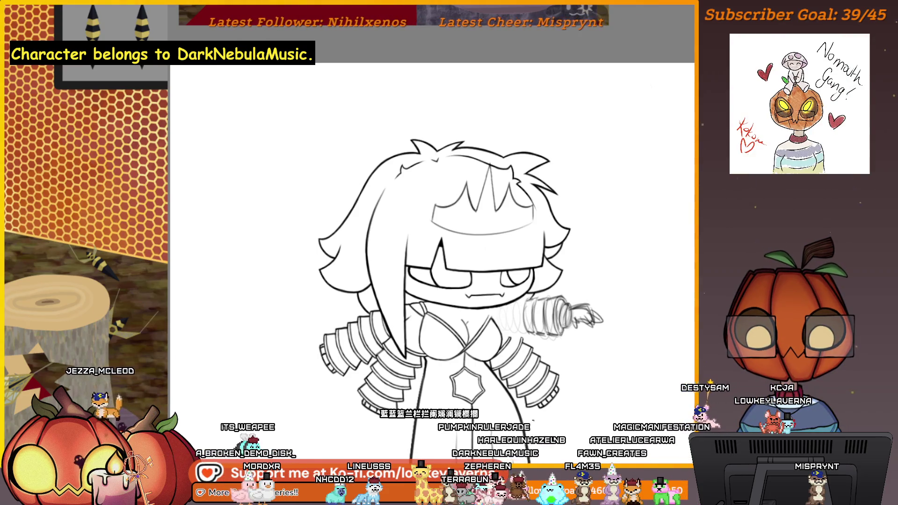
{"action": "scroll", "coordinate": [531, 419], "scroll_direction": "down", "scroll_amount": 5}
{"action": "mouse_move", "coordinate": [650, 281]}
{"action": "left_mouse_down"}
{"action": "mouse_move", "coordinate": [519, 392]}
{"action": "mouse_move", "coordinate": [590, 312]}
{"action": "left_mouse_up"}
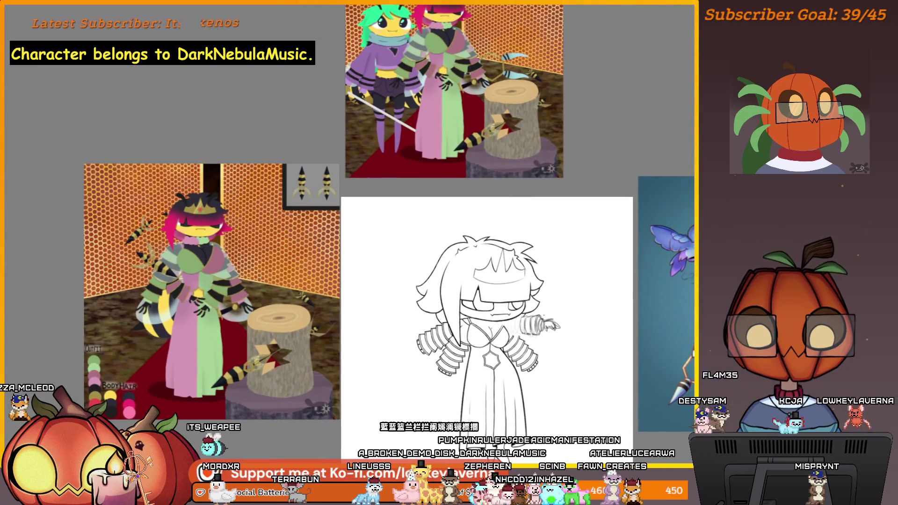
{"action": "scroll", "coordinate": [505, 290], "scroll_direction": "up", "scroll_amount": 5}
{"action": "left_click_drag", "start_coordinate": [589, 211], "coordinate": [578, 238]}
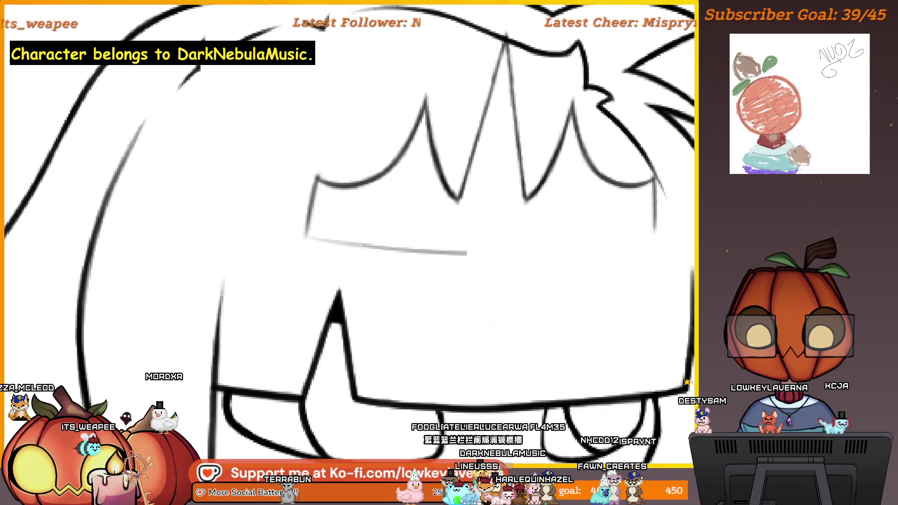
{"action": "scroll", "coordinate": [595, 269], "scroll_direction": "down", "scroll_amount": 5}
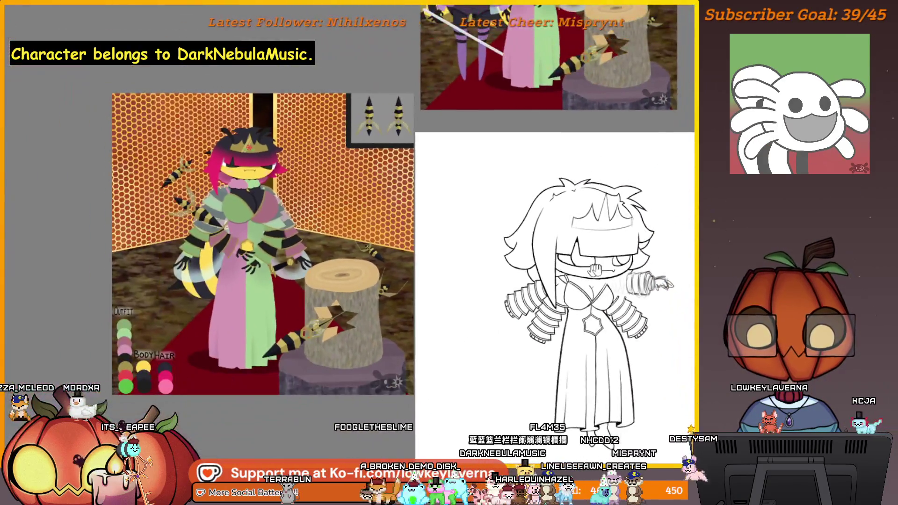
{"action": "left_click_drag", "start_coordinate": [595, 269], "coordinate": [488, 293]}
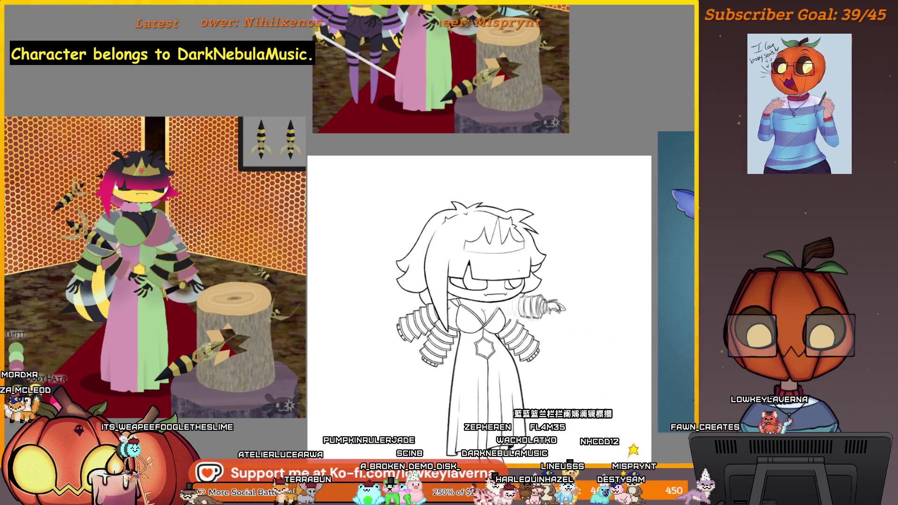
{"action": "scroll", "coordinate": [578, 260], "scroll_direction": "up", "scroll_amount": 5}
{"action": "left_click_drag", "start_coordinate": [578, 261], "coordinate": [603, 257]}
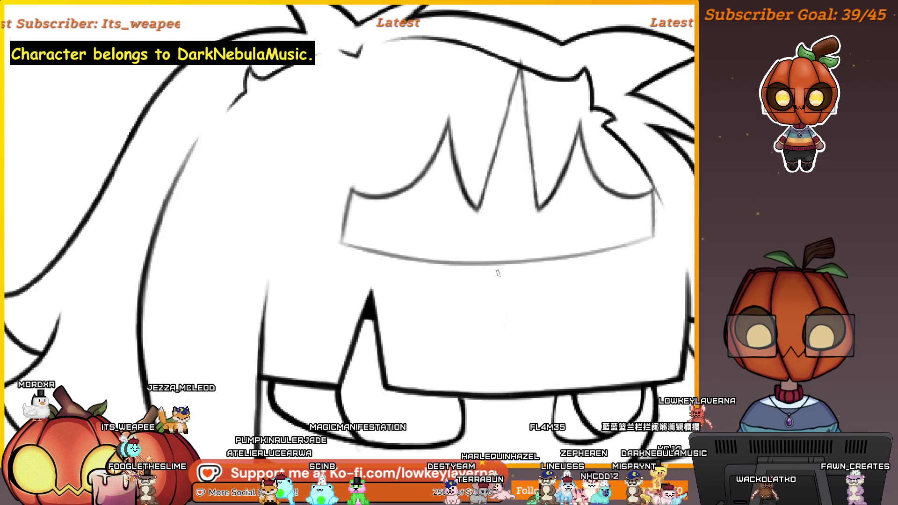
{"action": "mouse_move", "coordinate": [626, 266]}
{"action": "left_mouse_down"}
{"action": "mouse_move", "coordinate": [579, 294]}
{"action": "mouse_move", "coordinate": [545, 284]}
{"action": "left_mouse_up"}
{"action": "scroll", "coordinate": [545, 284], "scroll_direction": "up", "scroll_amount": 3}
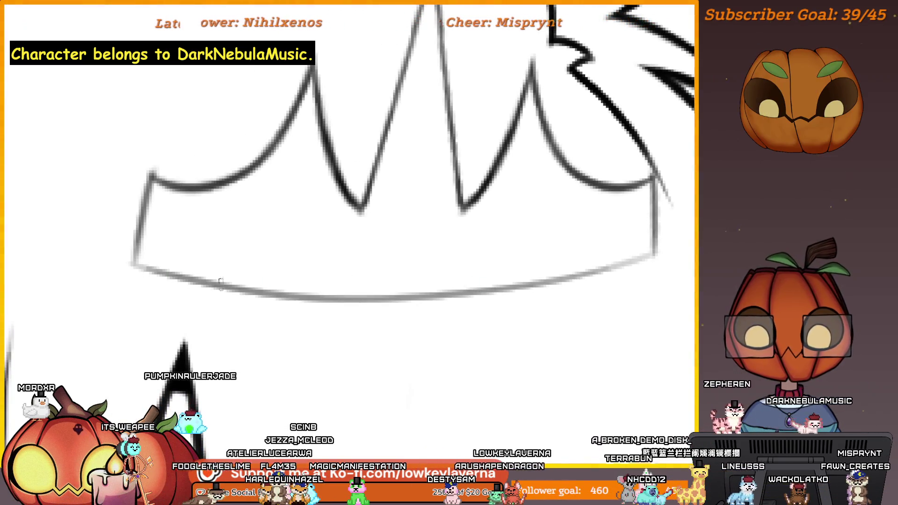
Enlarge the brush and darken the crown band's bottom line across its right and left ends.
{"action": "mouse_move", "coordinate": [150, 268]}
{"action": "left_mouse_down"}
{"action": "mouse_move", "coordinate": [284, 288]}
{"action": "mouse_move", "coordinate": [482, 293]}
{"action": "left_mouse_up"}
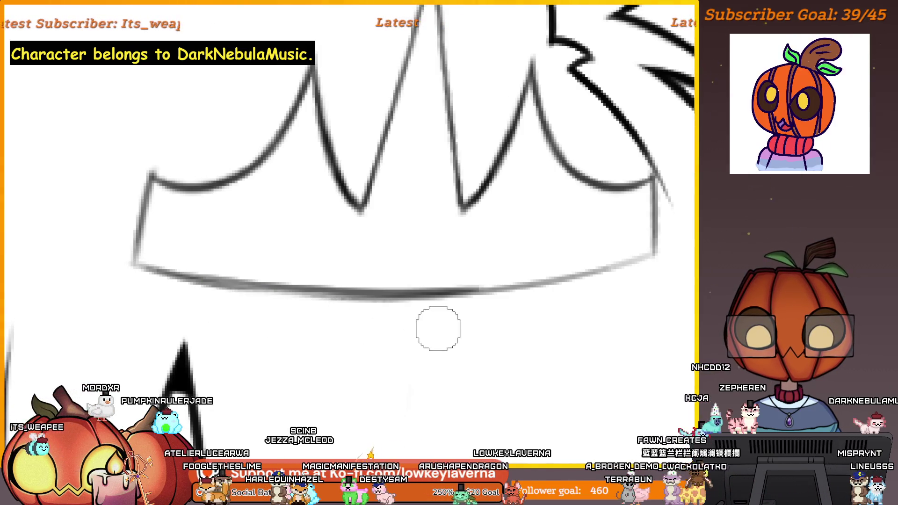
{"action": "scroll", "coordinate": [285, 341], "scroll_direction": "right", "scroll_amount": 5}
{"action": "scroll", "coordinate": [284, 341], "scroll_direction": "left", "scroll_amount": 4}
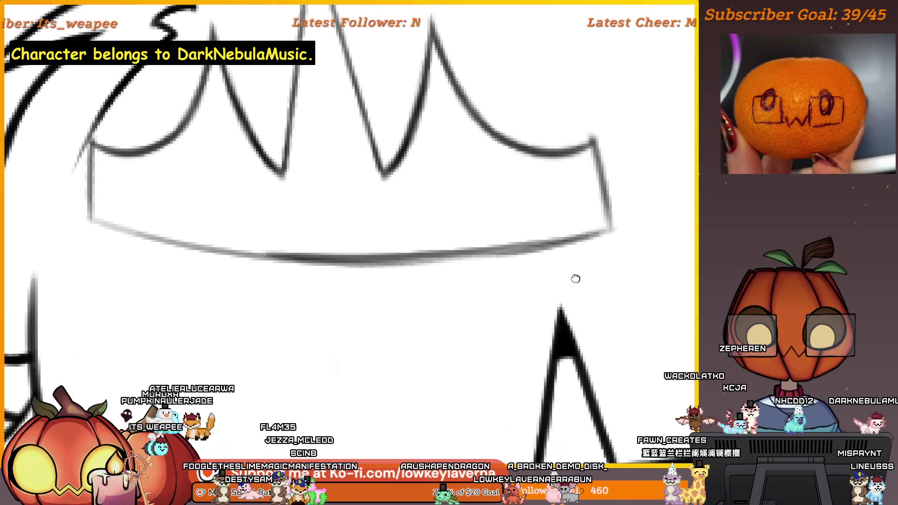
{"action": "key", "text": "bracketright"}
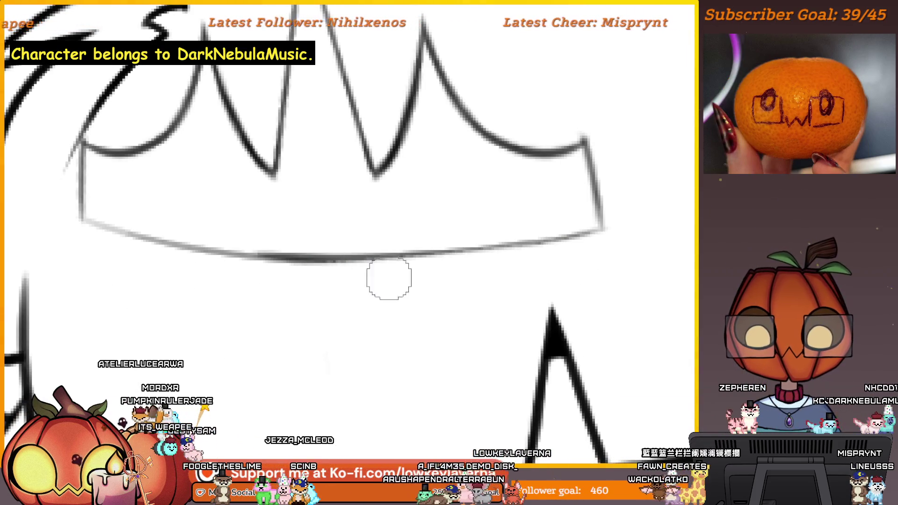
{"action": "mouse_move", "coordinate": [388, 251]}
{"action": "left_mouse_down"}
{"action": "mouse_move", "coordinate": [538, 240]}
{"action": "mouse_move", "coordinate": [611, 222]}
{"action": "left_mouse_up"}
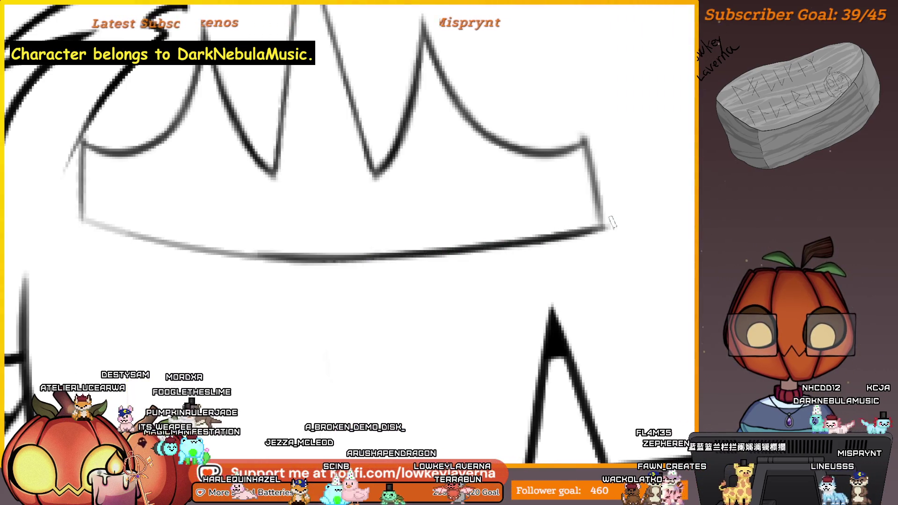
{"action": "left_click_drag", "start_coordinate": [346, 246], "coordinate": [416, 260]}
{"action": "left_click_drag", "start_coordinate": [341, 272], "coordinate": [151, 233]}
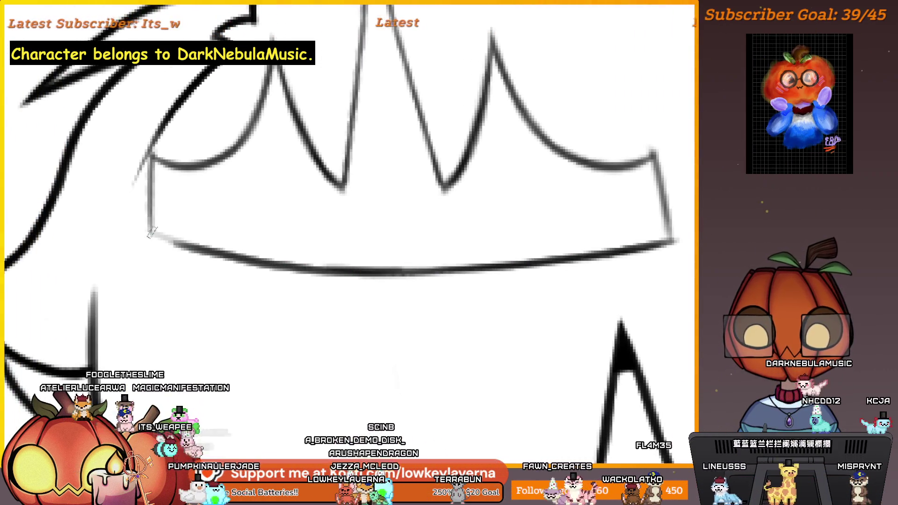
{"action": "mouse_move", "coordinate": [363, 245]}
{"action": "left_mouse_down"}
{"action": "mouse_move", "coordinate": [166, 220]}
{"action": "mouse_move", "coordinate": [168, 255]}
{"action": "left_mouse_up"}
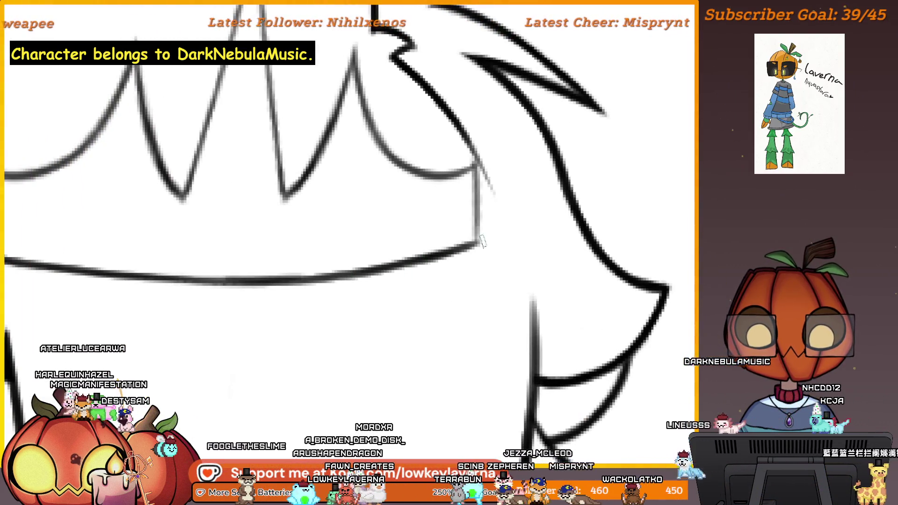
{"action": "scroll", "coordinate": [461, 270], "scroll_direction": "down", "scroll_amount": 3}
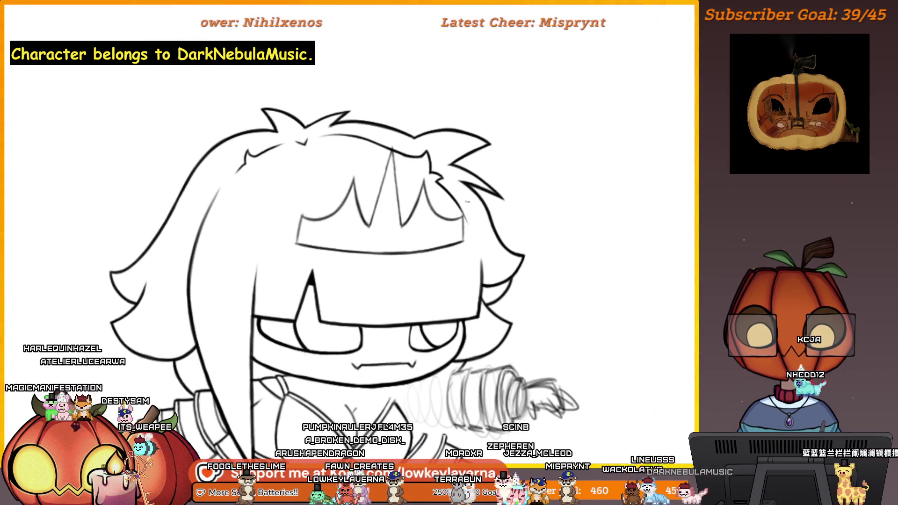
{"action": "scroll", "coordinate": [461, 270], "scroll_direction": "up", "scroll_amount": 2}
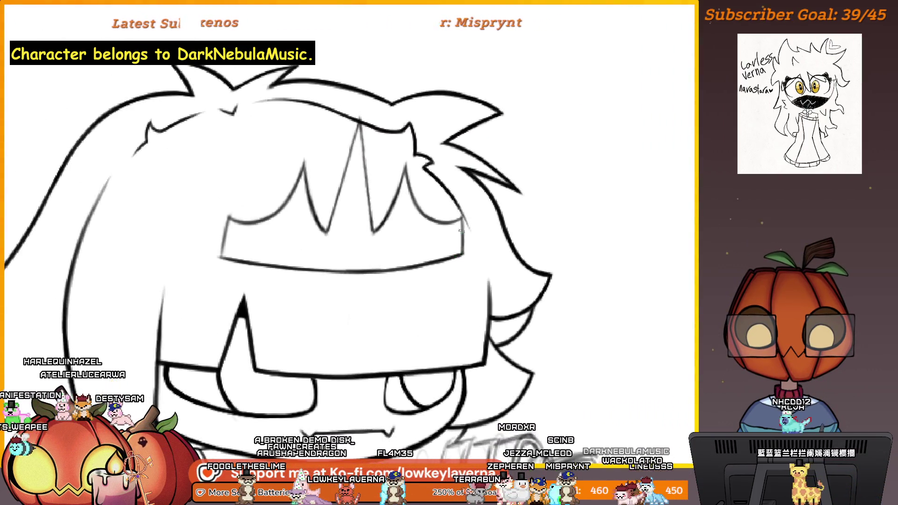
{"action": "left_click_drag", "start_coordinate": [275, 226], "coordinate": [352, 236]}
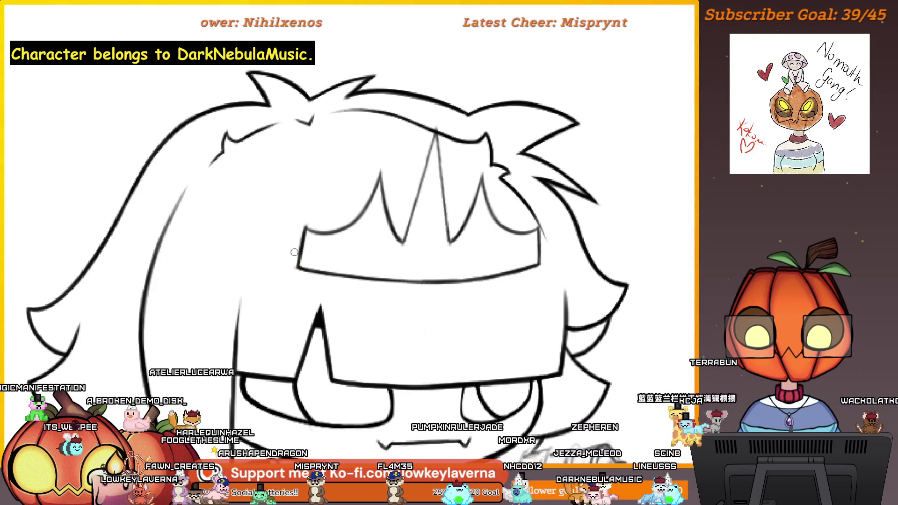
Redraw the crown's right edge darker, undoing two stray retraced strokes on the curve.
{"action": "key", "text": "m"}
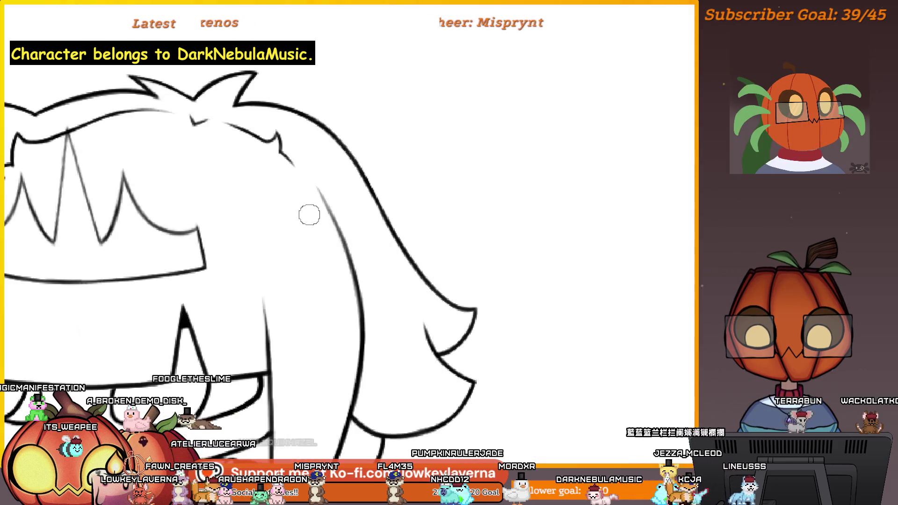
{"action": "left_click_drag", "start_coordinate": [280, 252], "coordinate": [523, 261]}
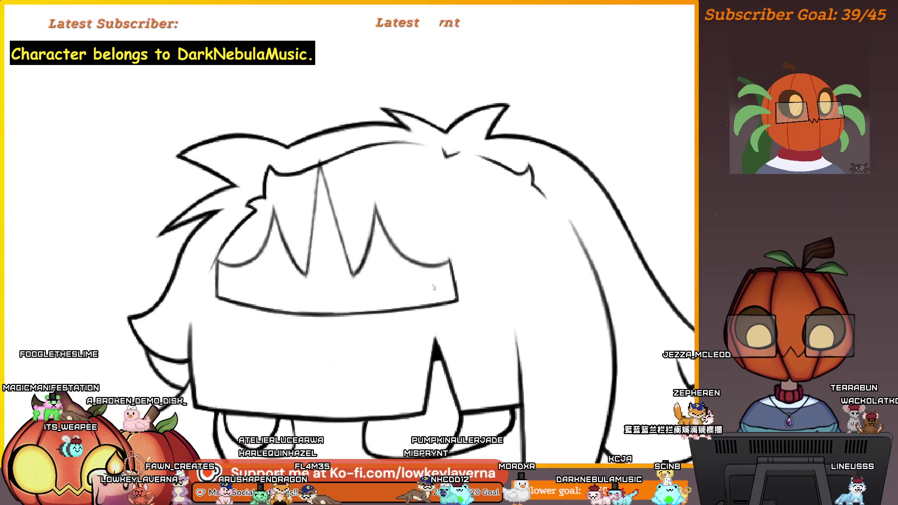
{"action": "scroll", "coordinate": [523, 262], "scroll_direction": "up", "scroll_amount": 5}
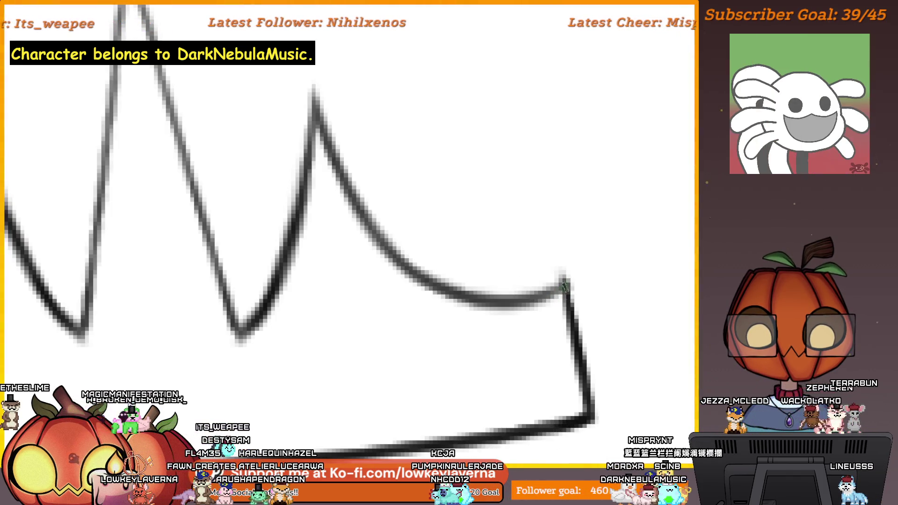
{"action": "left_click_drag", "start_coordinate": [486, 299], "coordinate": [390, 239]}
{"action": "key", "text": "ctrl+z"}
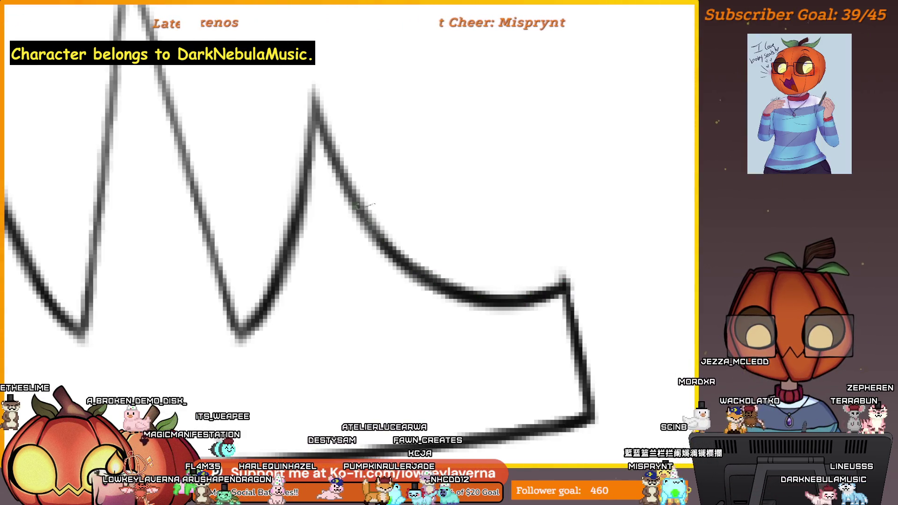
{"action": "key", "text": "ctrl+z"}
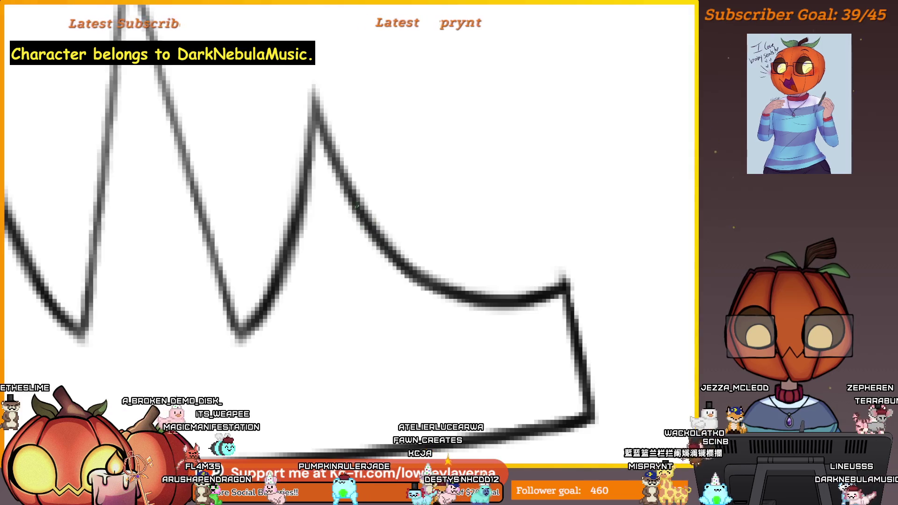
{"action": "left_click_drag", "start_coordinate": [357, 206], "coordinate": [314, 96]}
{"action": "scroll", "coordinate": [323, 73], "scroll_direction": "down", "scroll_amount": 3}
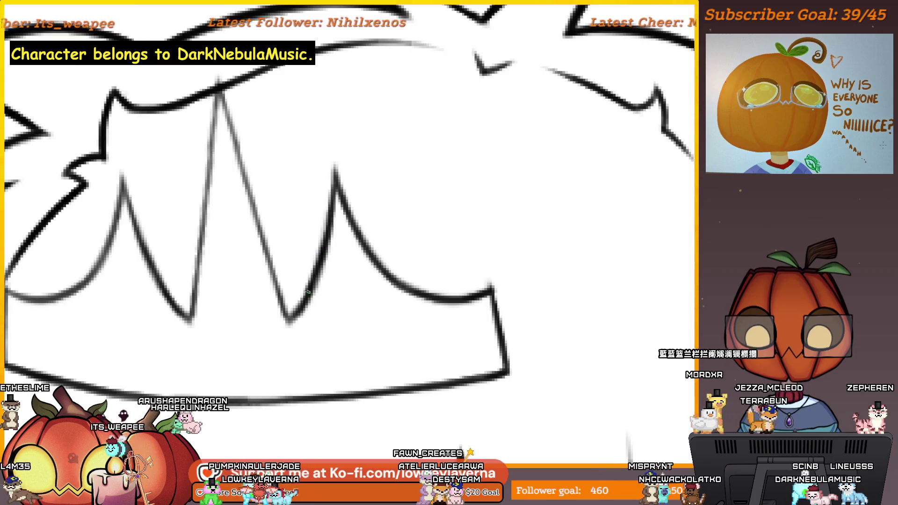
{"action": "scroll", "coordinate": [293, 242], "scroll_direction": "down", "scroll_amount": 3}
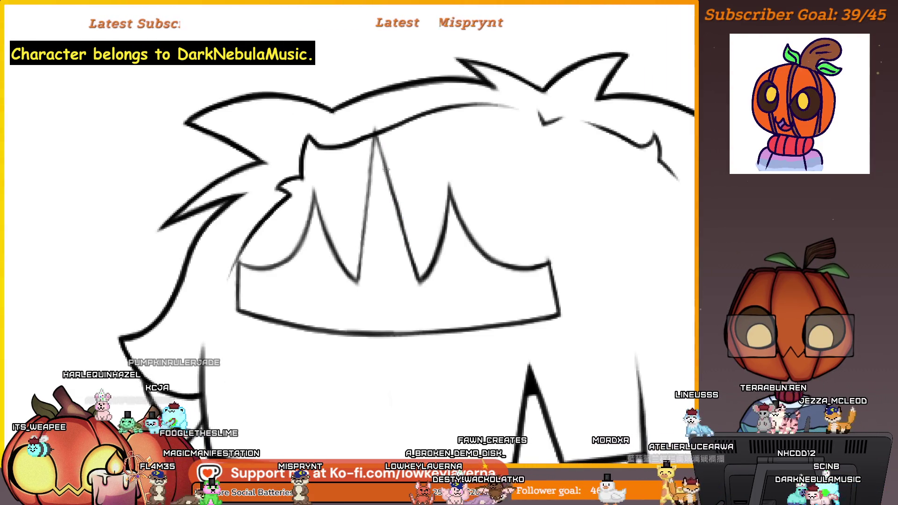
{"action": "left_click_drag", "start_coordinate": [376, 121], "coordinate": [329, 231]}
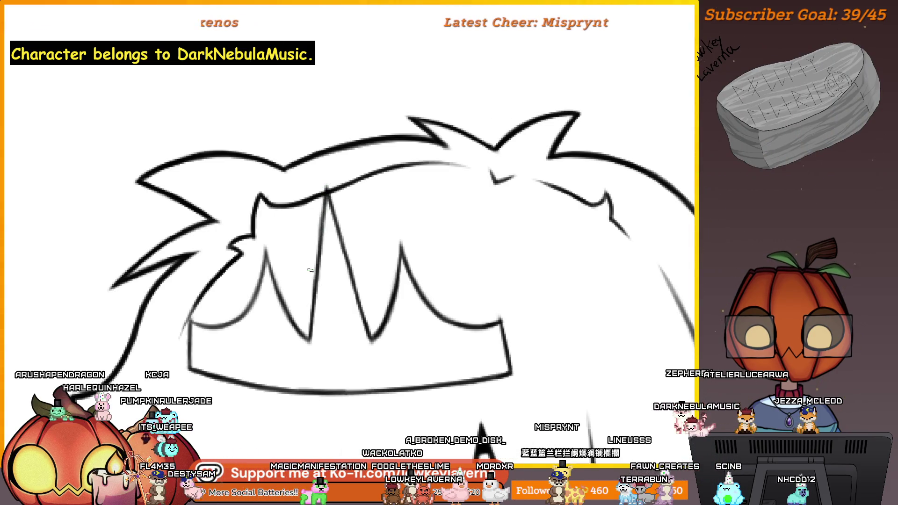
{"action": "scroll", "coordinate": [310, 270], "scroll_direction": "up", "scroll_amount": 5}
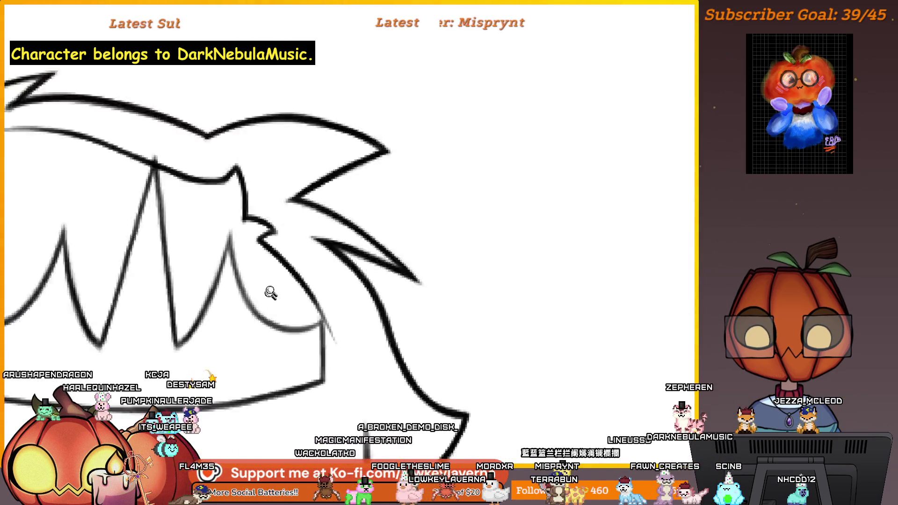
{"action": "left_click_drag", "start_coordinate": [521, 343], "coordinate": [542, 341]}
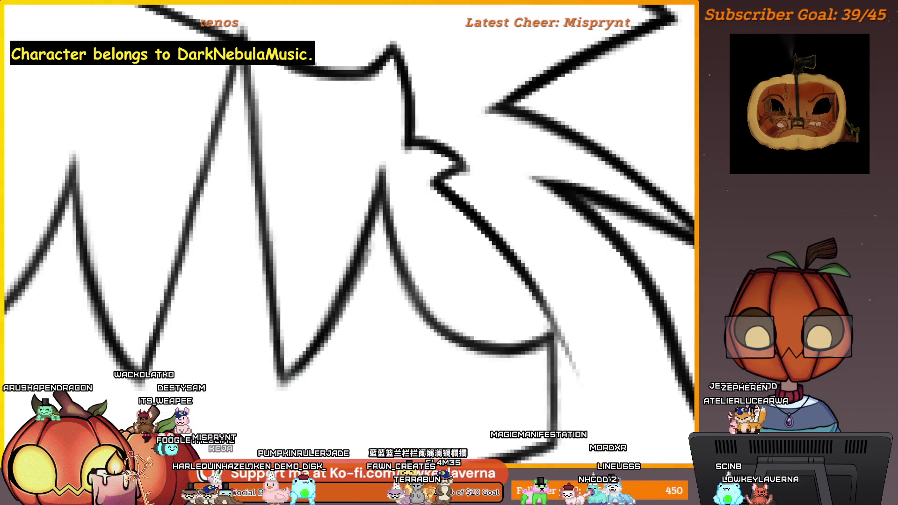
{"action": "key", "text": "ctrl+minus"}
{"action": "key", "text": "ctrl+minus"}
{"action": "key", "text": "ctrl+minus"}
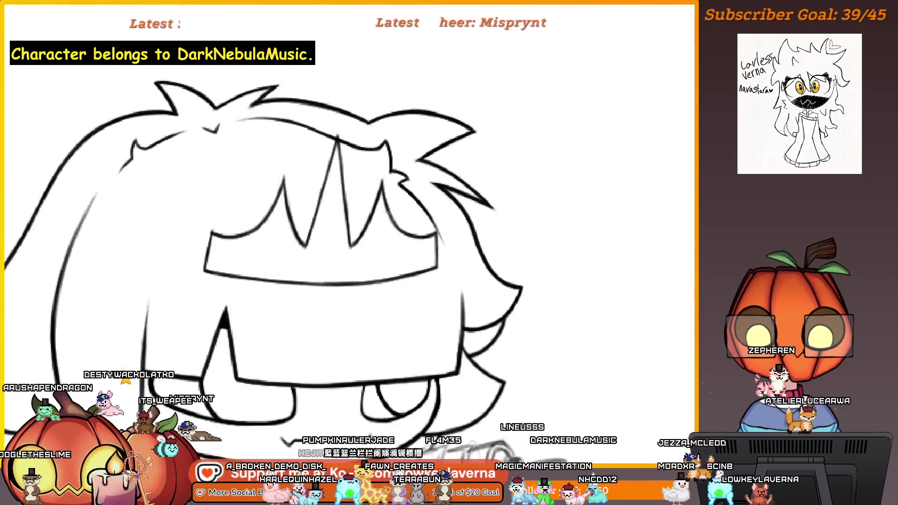
Zoom in on the crown and hair spikes, flip the view, and erase the bangs box's left corner.
{"action": "key", "text": "ctrl+minus"}
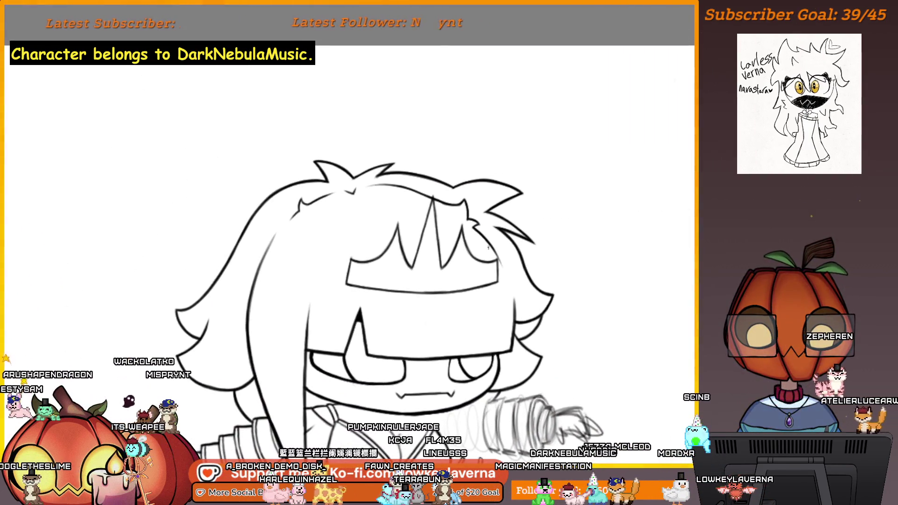
{"action": "key", "text": "ctrl+plus"}
{"action": "key", "text": "ctrl+plus"}
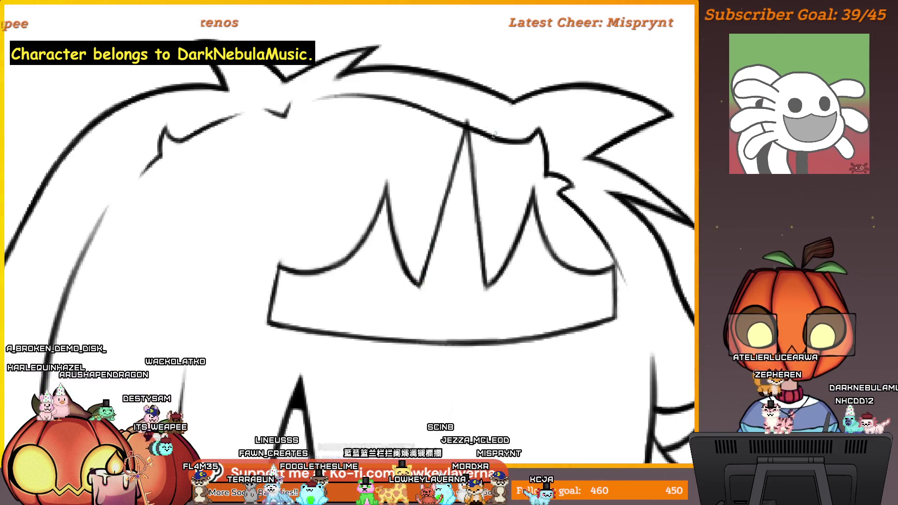
{"action": "scroll", "coordinate": [491, 148], "scroll_direction": "down", "scroll_amount": 3}
{"action": "scroll", "coordinate": [507, 184], "scroll_direction": "up", "scroll_amount": 2}
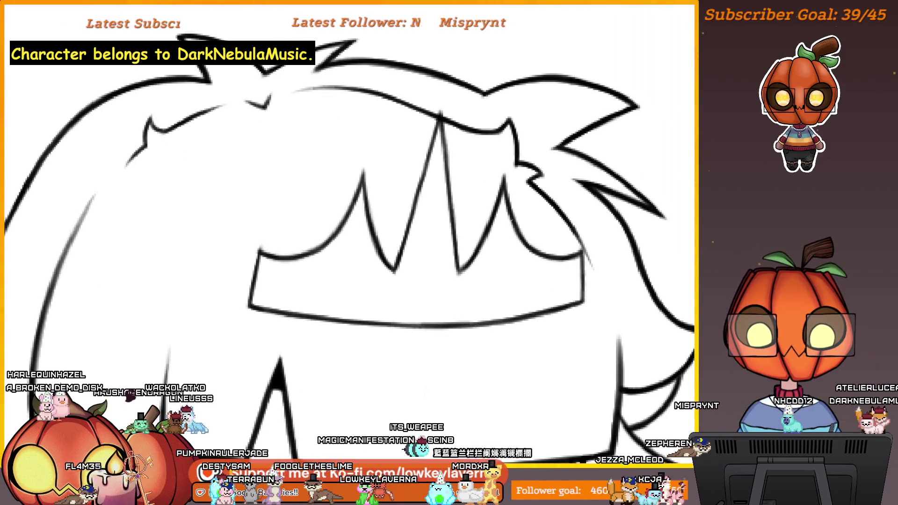
{"action": "scroll", "coordinate": [506, 129], "scroll_direction": "down", "scroll_amount": 3}
{"action": "key", "text": "h"}
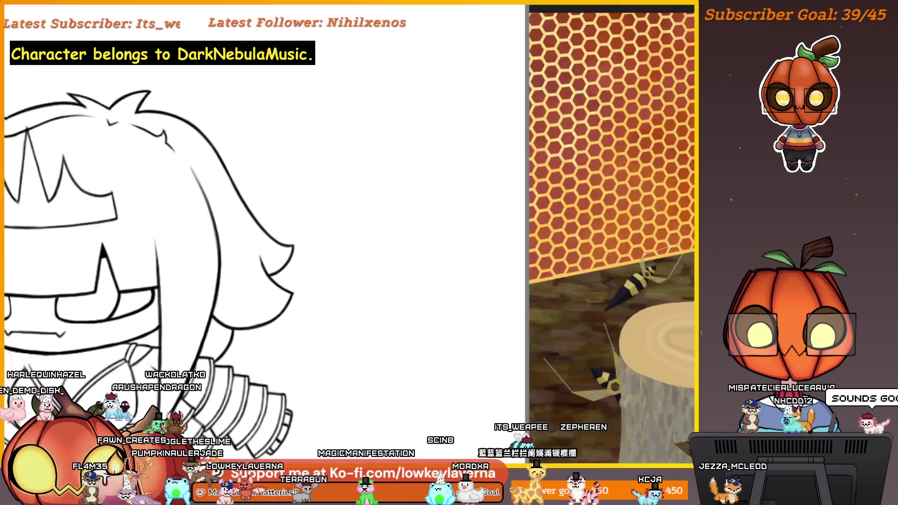
{"action": "scroll", "coordinate": [584, 268], "scroll_direction": "up", "scroll_amount": 1}
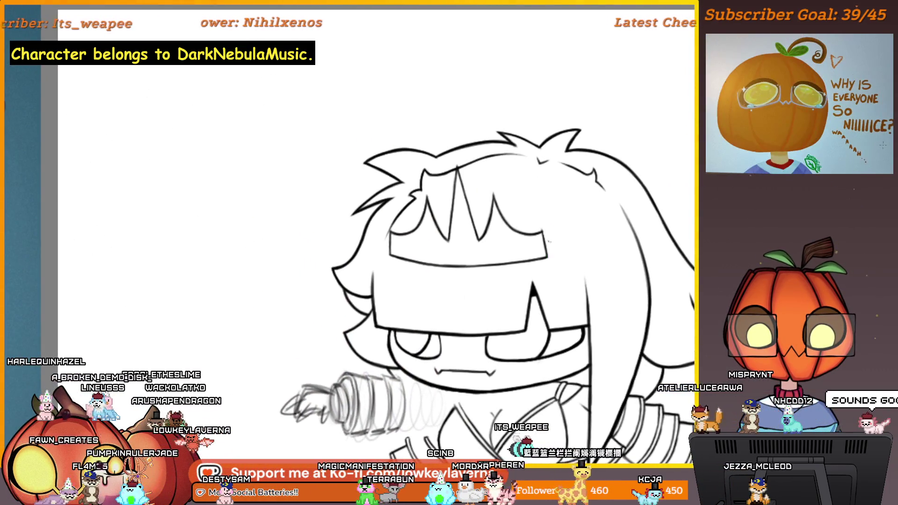
{"action": "scroll", "coordinate": [550, 237], "scroll_direction": "down", "scroll_amount": 2}
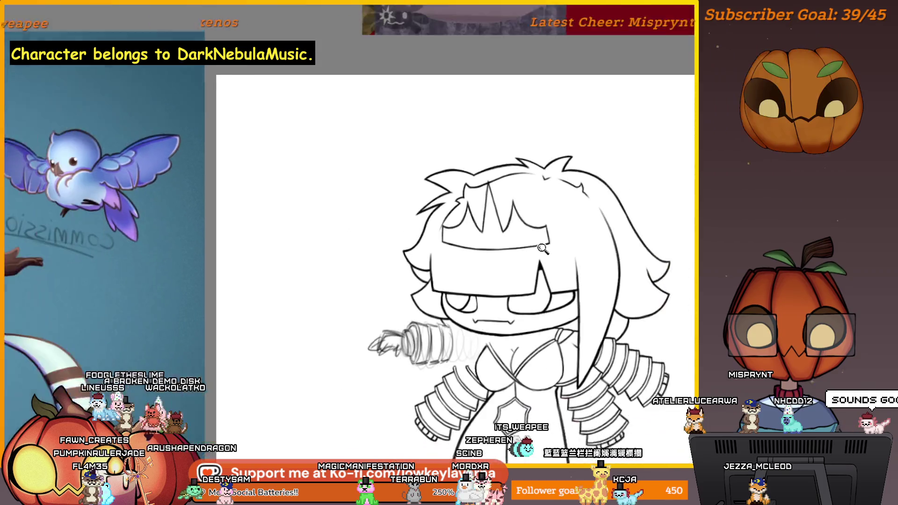
{"action": "scroll", "coordinate": [435, 223], "scroll_direction": "up", "scroll_amount": 3}
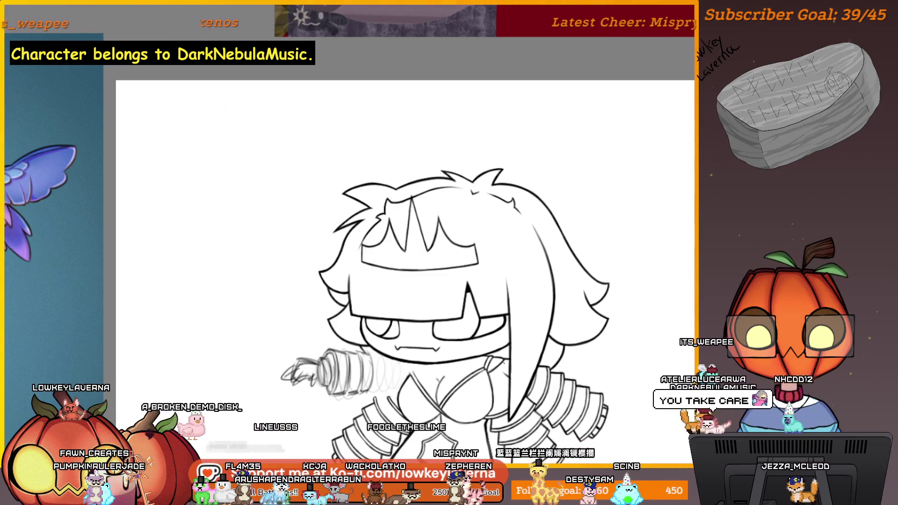
{"action": "mouse_move", "coordinate": [352, 207]}
{"action": "left_mouse_down"}
{"action": "mouse_move", "coordinate": [350, 242]}
{"action": "mouse_move", "coordinate": [366, 281]}
{"action": "left_mouse_up"}
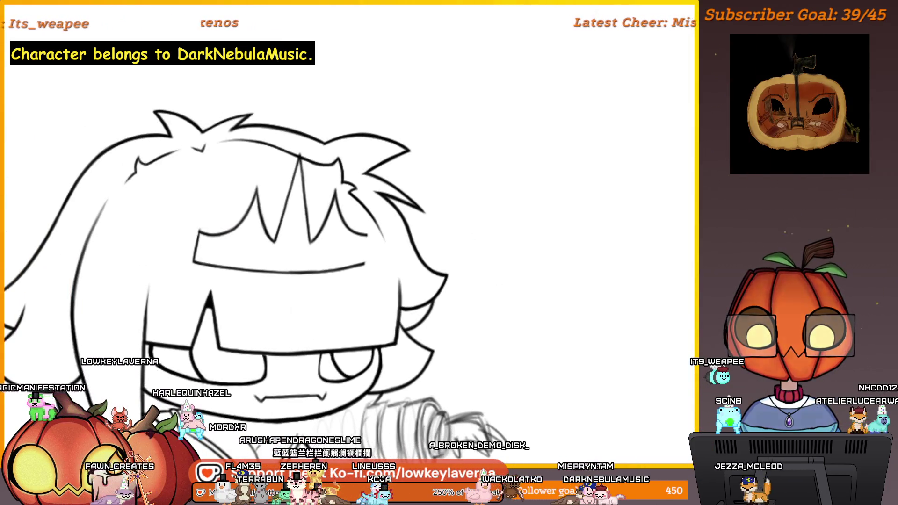
{"action": "scroll", "coordinate": [523, 267], "scroll_direction": "down", "scroll_amount": 3}
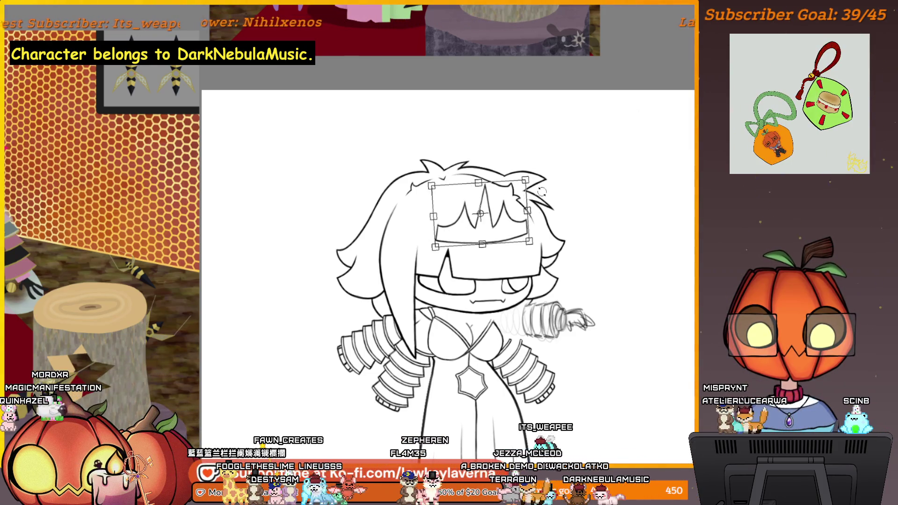
Commit the crown transform, then shift the band slightly right, rotate it level, and apply.
{"action": "key", "text": "ctrl+z"}
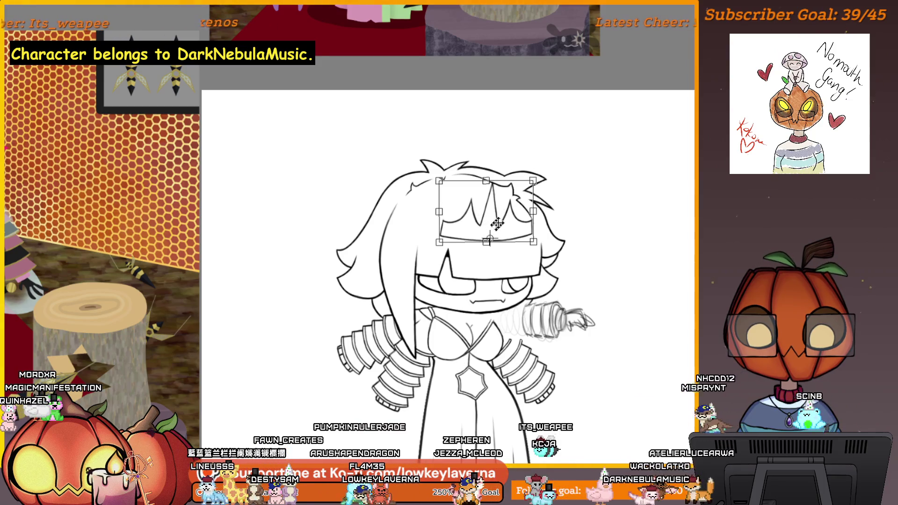
{"action": "key", "text": "Return"}
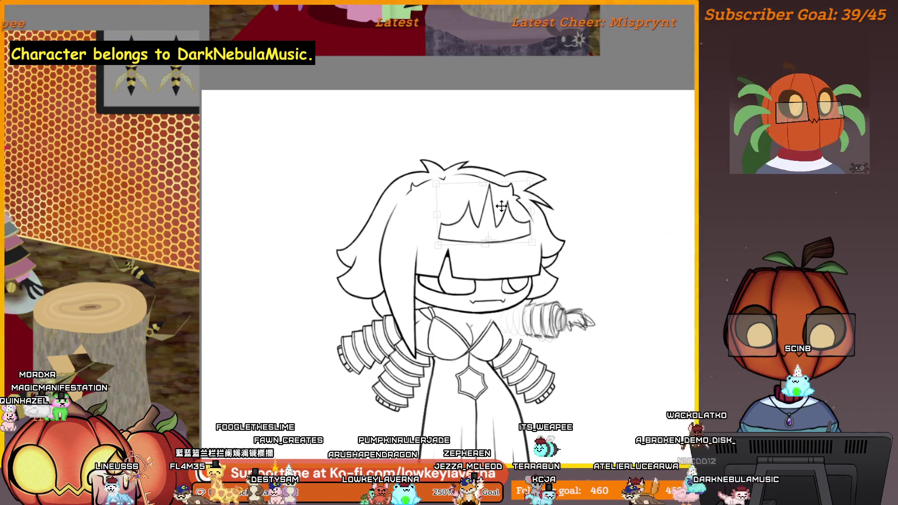
{"action": "key", "text": "Return"}
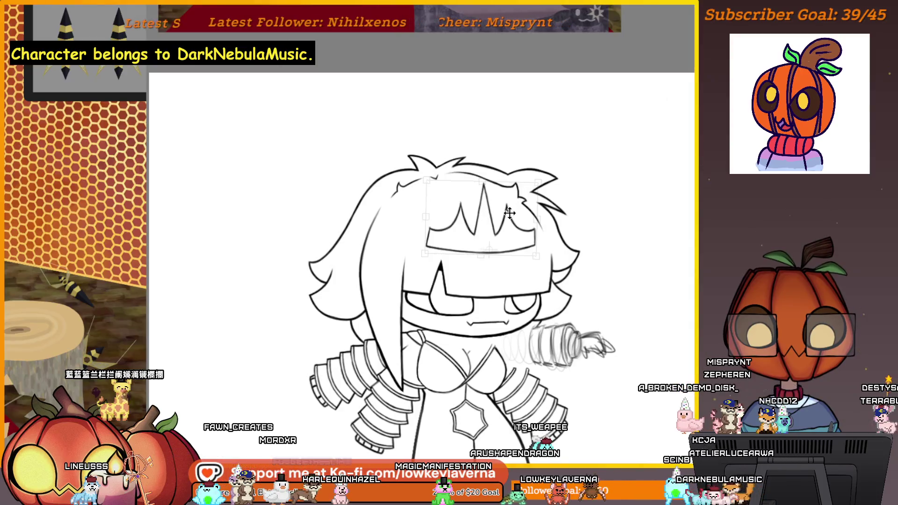
{"action": "left_click_drag", "start_coordinate": [509, 213], "coordinate": [510, 211]}
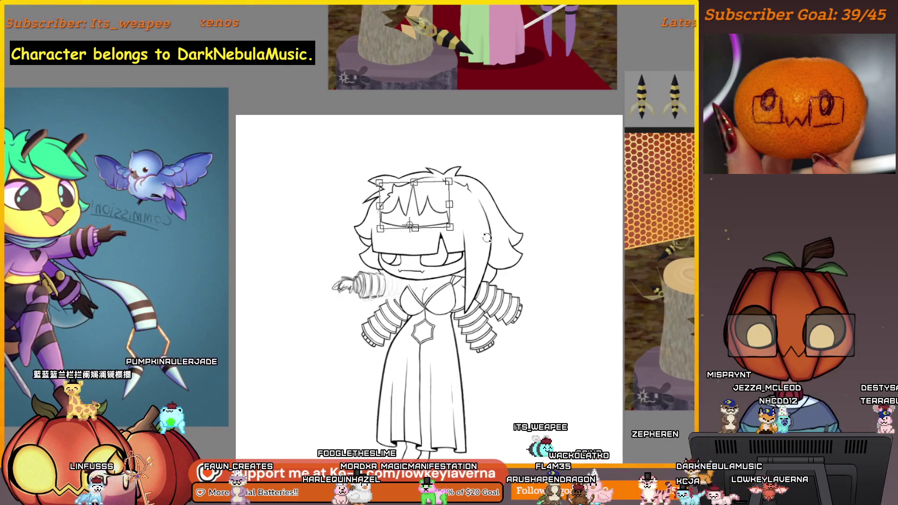
{"action": "left_click_drag", "start_coordinate": [467, 213], "coordinate": [423, 208]}
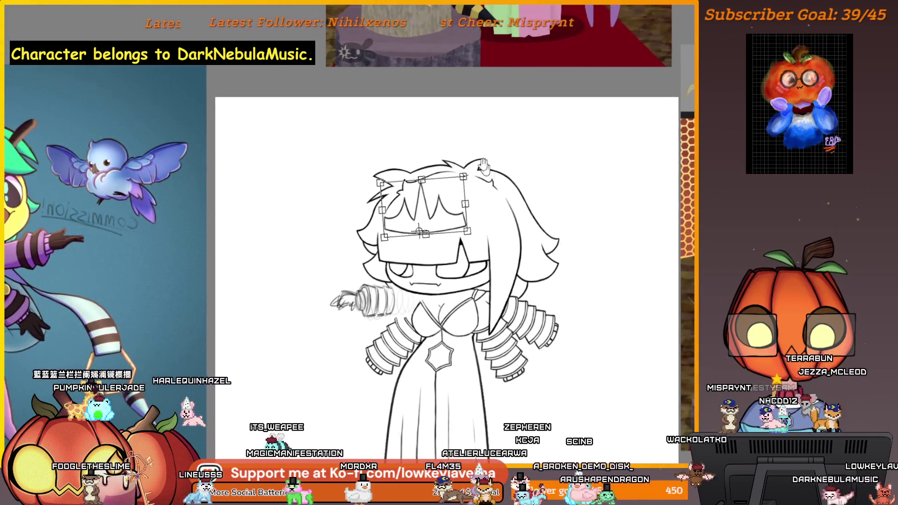
{"action": "key", "text": "Return"}
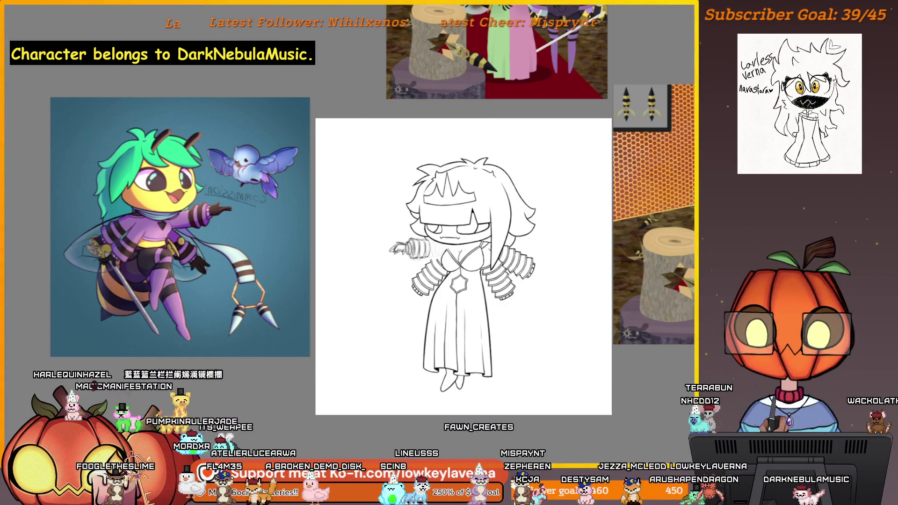
Mirror the crown band vertically and apply the mirrored transform.
{"action": "right_click", "coordinate": [457, 184]}
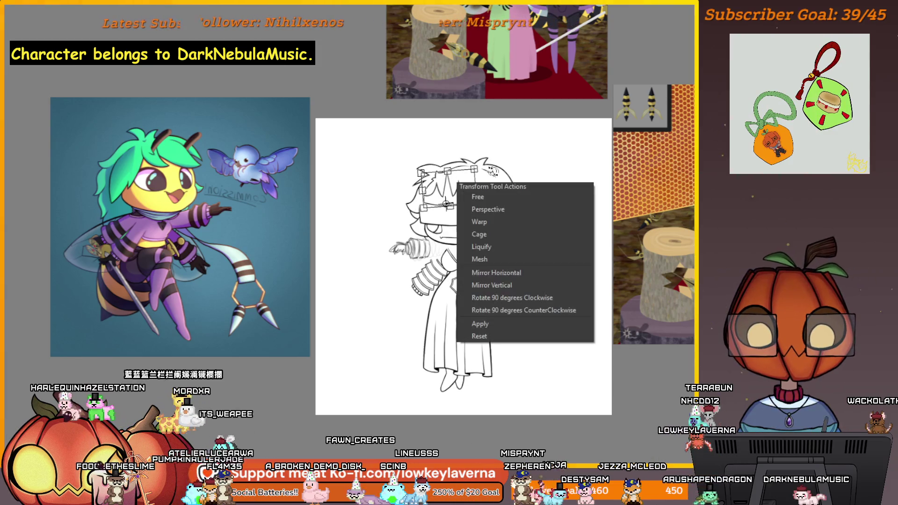
{"action": "left_click", "coordinate": [513, 285]}
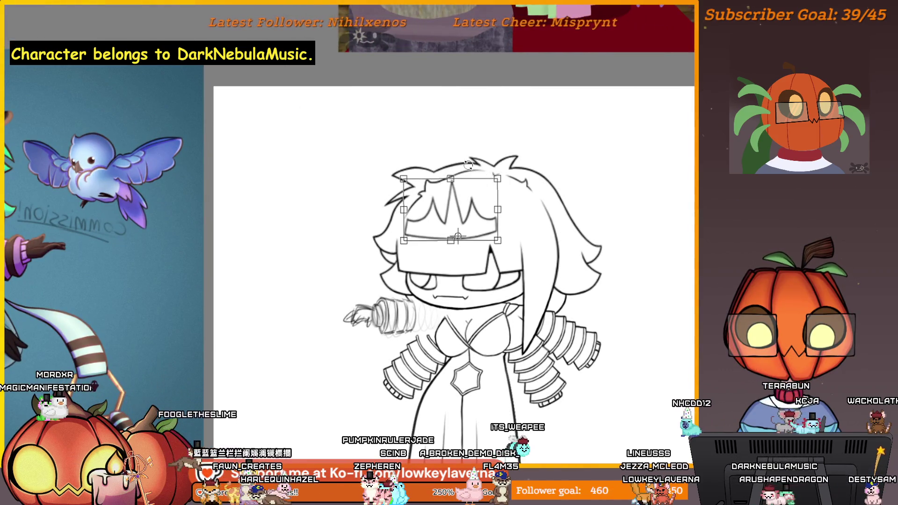
{"action": "key", "text": "Return"}
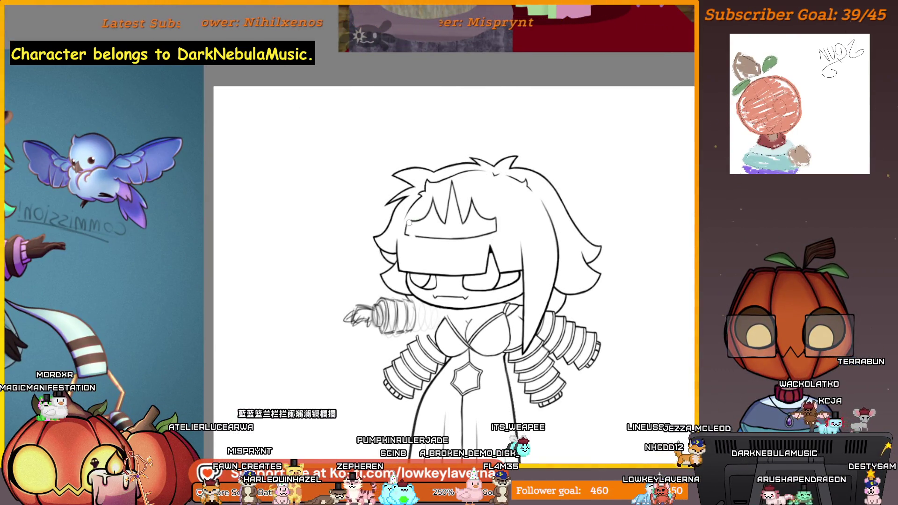
{"action": "key", "text": "ctrl+t"}
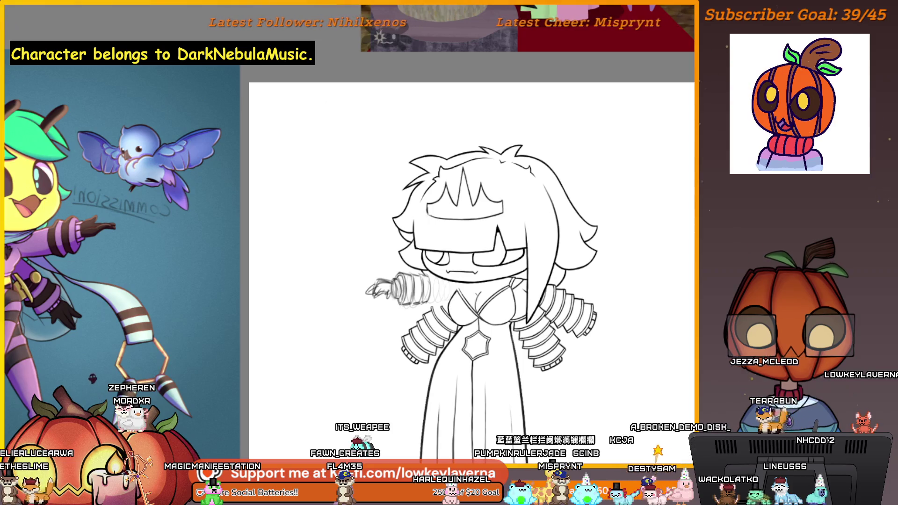
Flip the view, zoom in on the head, and paint a short stroke closing the crown's right edge.
{"action": "key", "text": "m"}
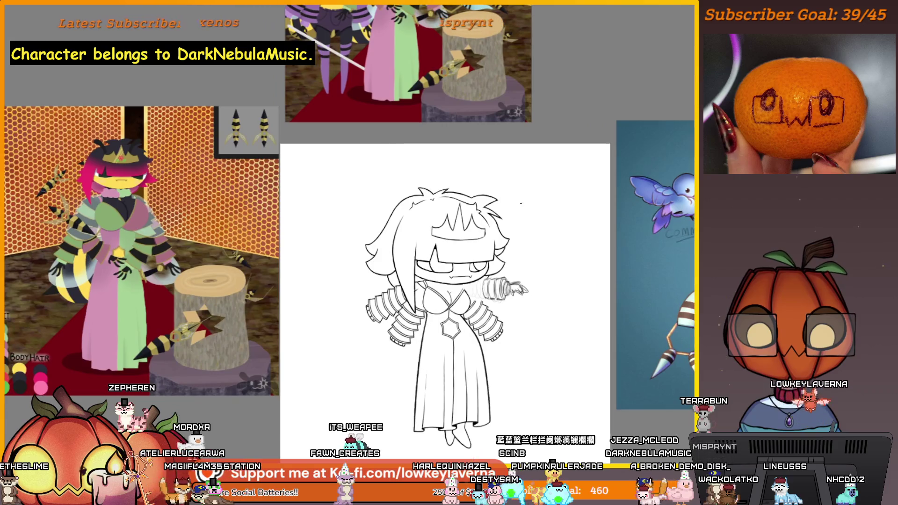
{"action": "left_click", "coordinate": [477, 178]}
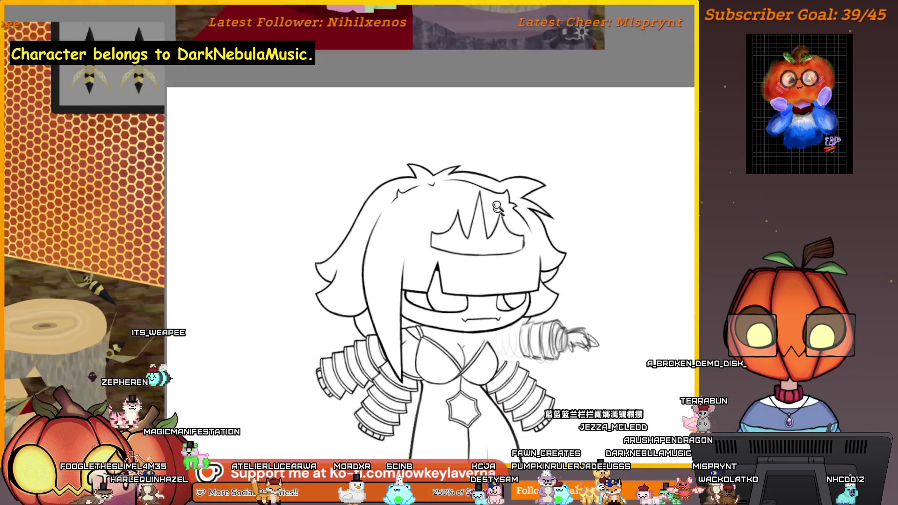
{"action": "left_click", "coordinate": [496, 207]}
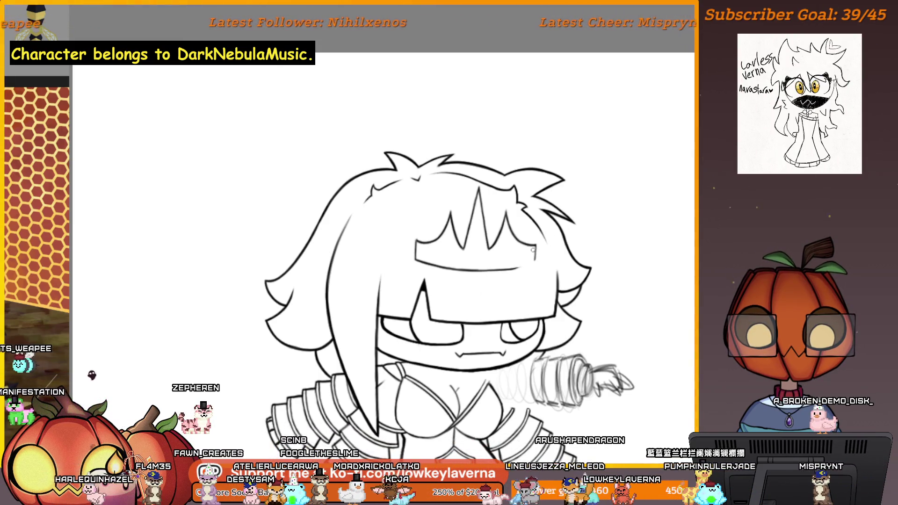
{"action": "scroll", "coordinate": [522, 256], "scroll_direction": "up", "scroll_amount": 5}
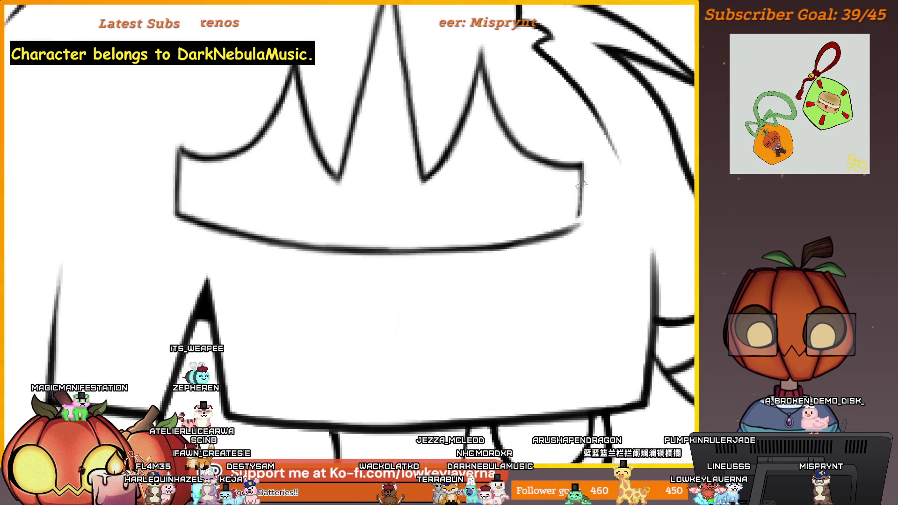
{"action": "left_click_drag", "start_coordinate": [580, 188], "coordinate": [579, 222]}
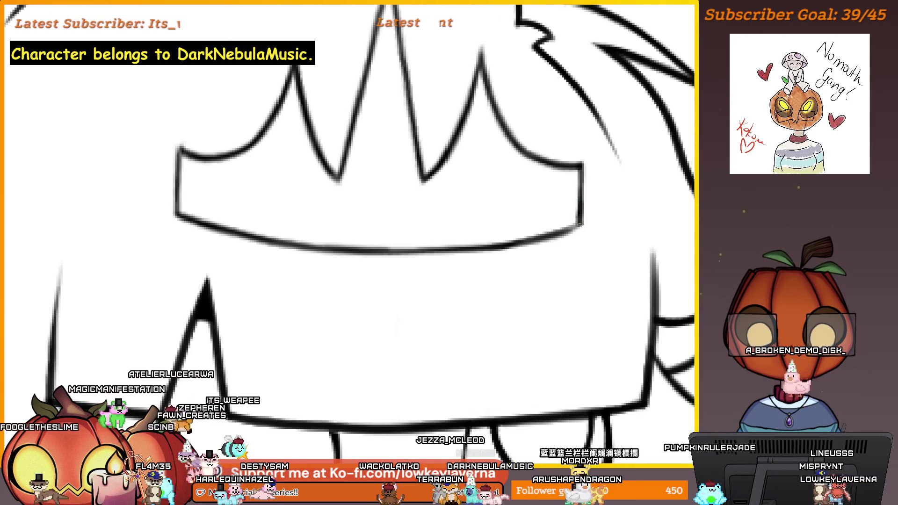
{"action": "scroll", "coordinate": [571, 221], "scroll_direction": "down", "scroll_amount": 5}
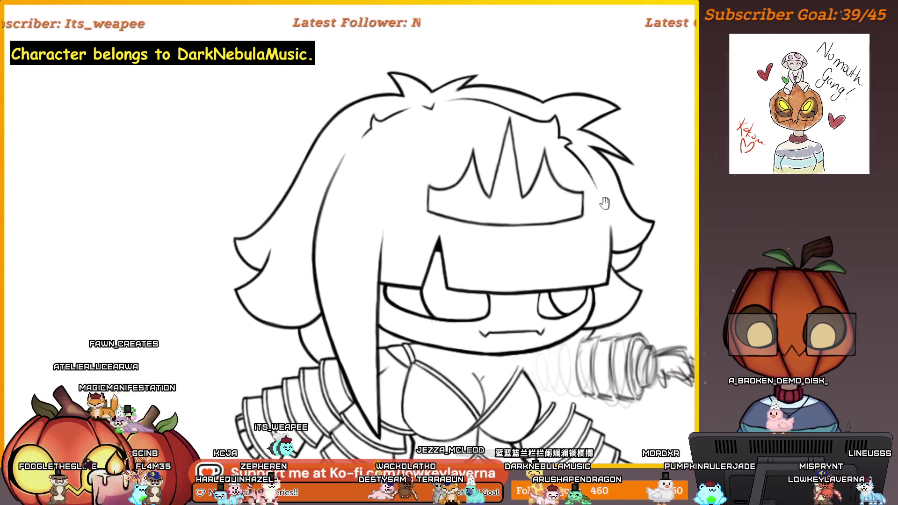
{"action": "scroll", "coordinate": [578, 174], "scroll_direction": "down", "scroll_amount": 3}
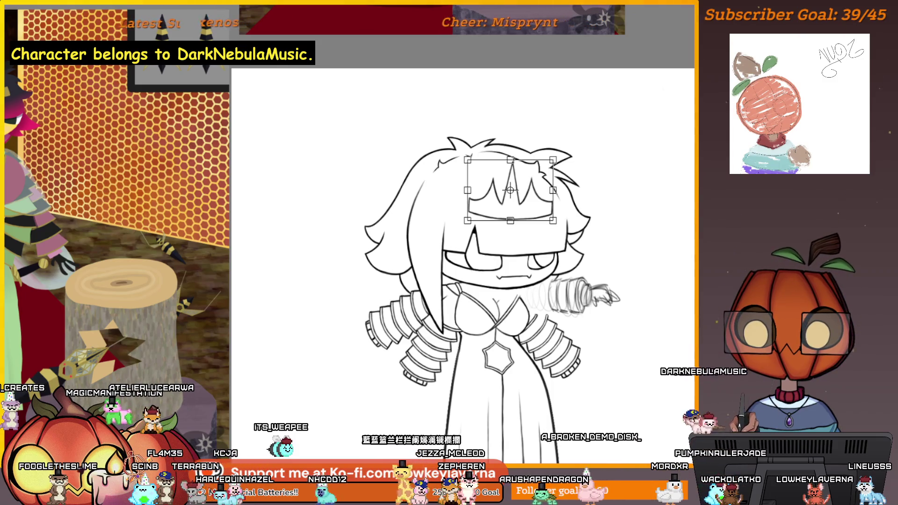
Switch the crown's transform mode, nudge it slightly right and down, and apply.
{"action": "key", "text": "Return"}
{"action": "right_click", "coordinate": [522, 190]}
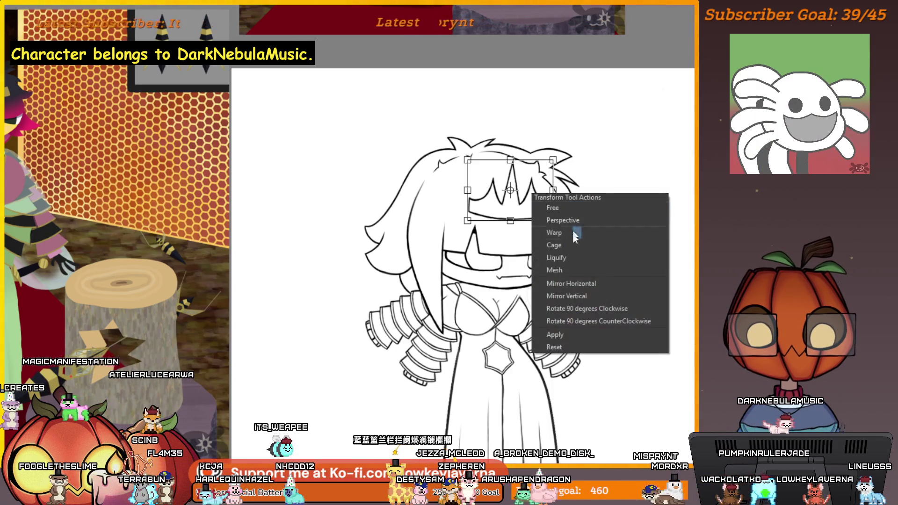
{"action": "left_click", "coordinate": [575, 232]}
{"action": "left_click_drag", "start_coordinate": [531, 197], "coordinate": [537, 203]}
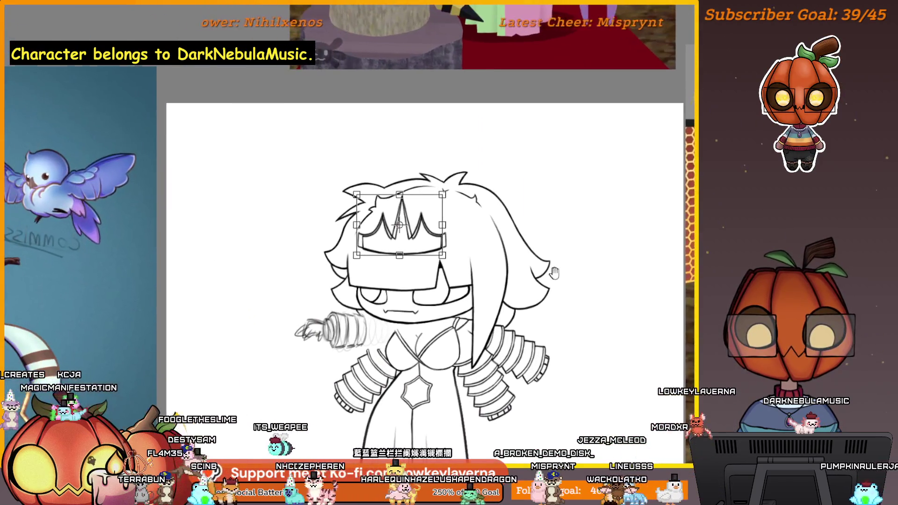
{"action": "key", "text": "Return"}
{"action": "scroll", "coordinate": [411, 181], "scroll_direction": "up", "scroll_amount": 5}
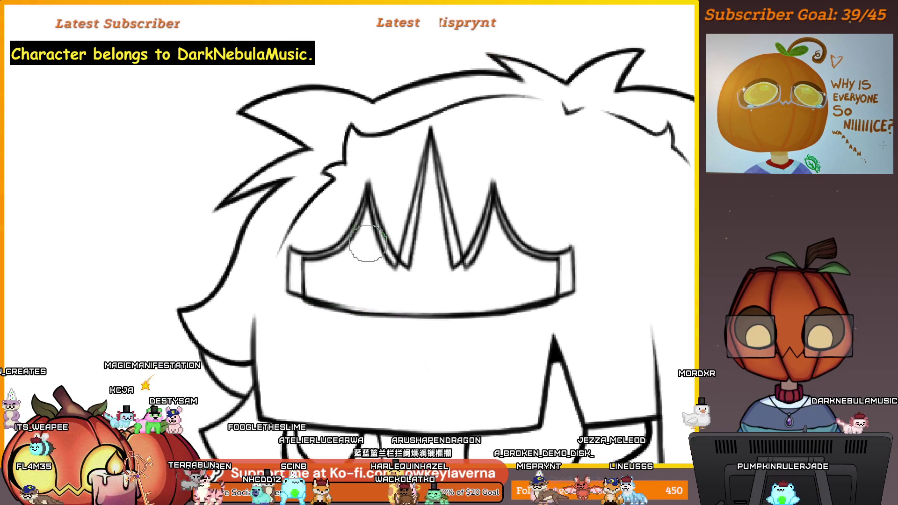
Erase the doubled inner lines on the crown spikes, then begin transforming the band's left part.
{"action": "scroll", "coordinate": [327, 267], "scroll_direction": "up", "scroll_amount": 3}
{"action": "mouse_move", "coordinate": [374, 182]}
{"action": "left_mouse_down"}
{"action": "mouse_move", "coordinate": [400, 280]}
{"action": "mouse_move", "coordinate": [427, 147]}
{"action": "mouse_move", "coordinate": [450, 194]}
{"action": "left_mouse_up"}
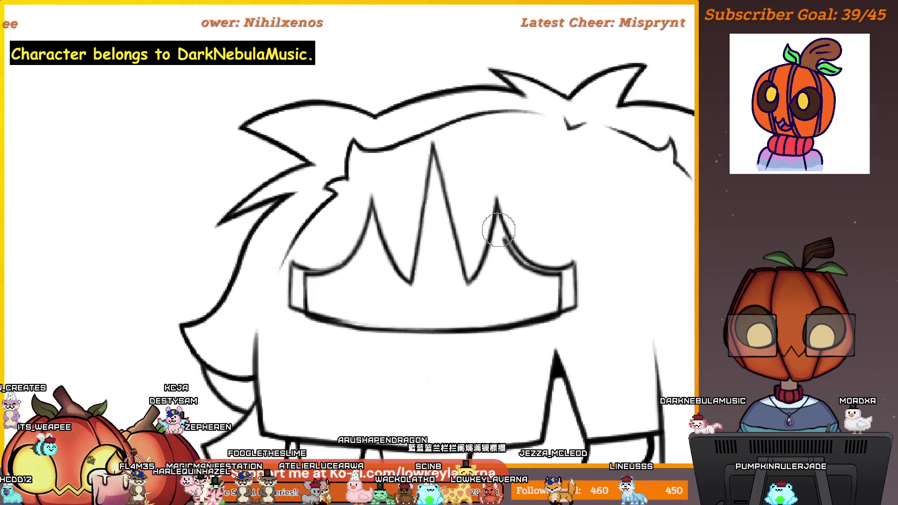
{"action": "scroll", "coordinate": [567, 300], "scroll_direction": "down", "scroll_amount": 2}
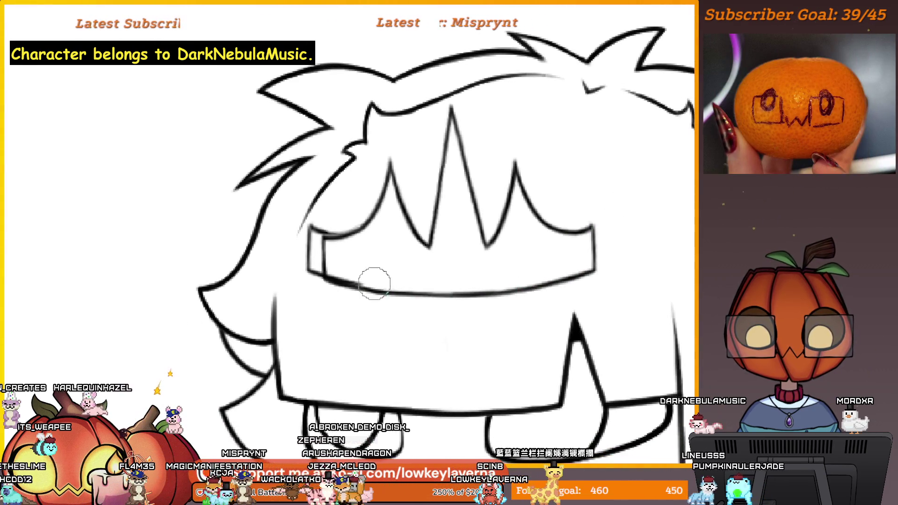
{"action": "key", "text": "ctrl+t"}
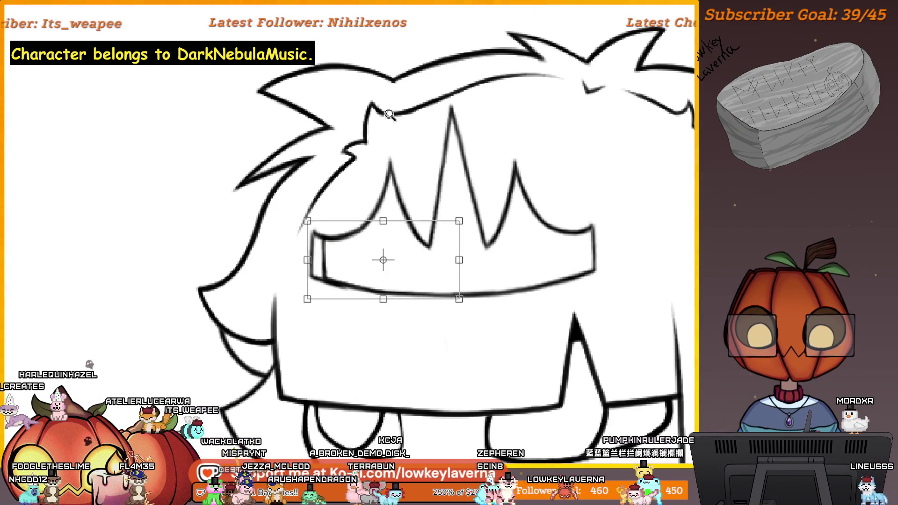
Undo the pending transform, erase the stray vertical stroke in the band's left end, and transform the whole band.
{"action": "key", "text": "ctrl+minus"}
{"action": "key", "text": "ctrl+minus"}
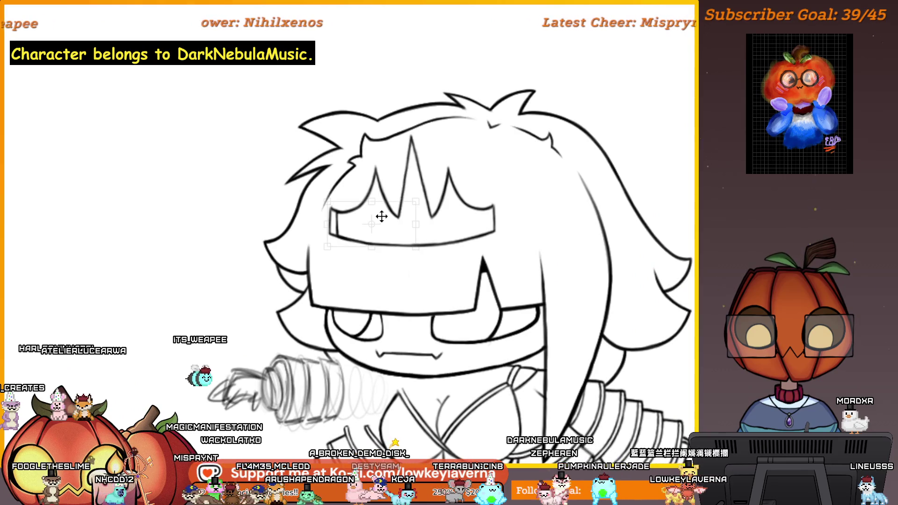
{"action": "key", "text": "ctrl+minus"}
{"action": "left_click_drag", "start_coordinate": [493, 199], "coordinate": [476, 237]}
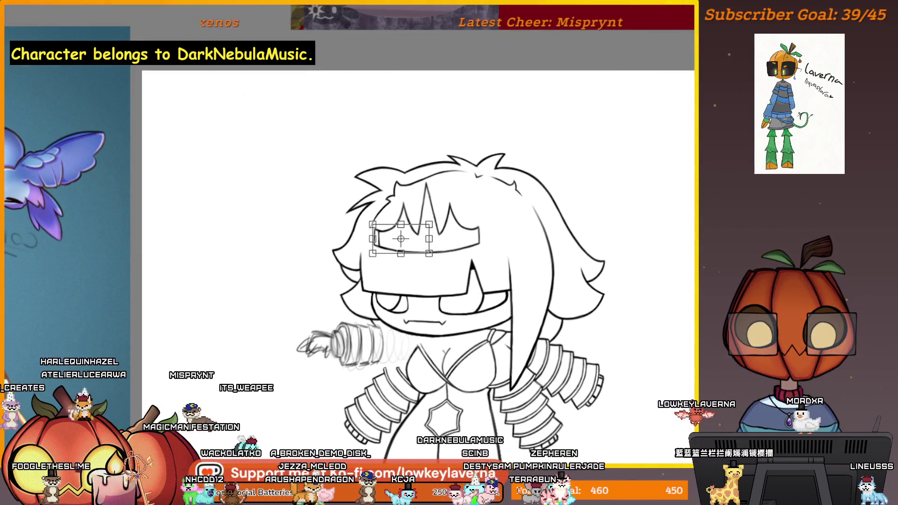
{"action": "key", "text": "ctrl+z"}
{"action": "key", "text": "ctrl+z"}
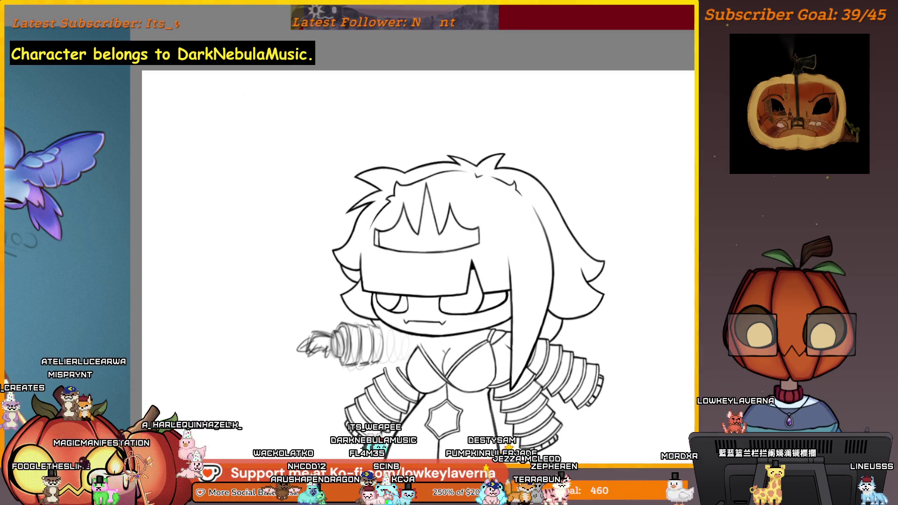
{"action": "scroll", "coordinate": [373, 240], "scroll_direction": "up", "scroll_amount": 3}
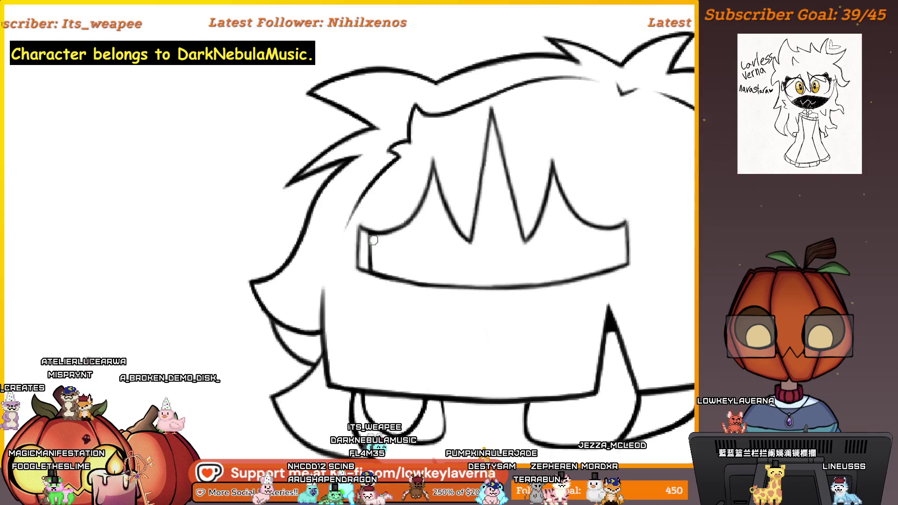
{"action": "left_click_drag", "start_coordinate": [369, 239], "coordinate": [374, 265]}
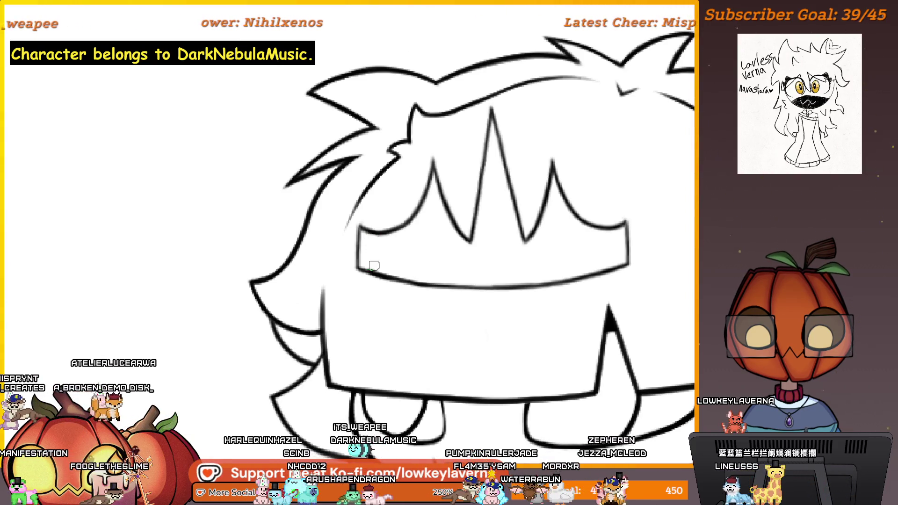
{"action": "scroll", "coordinate": [415, 193], "scroll_direction": "down", "scroll_amount": 3}
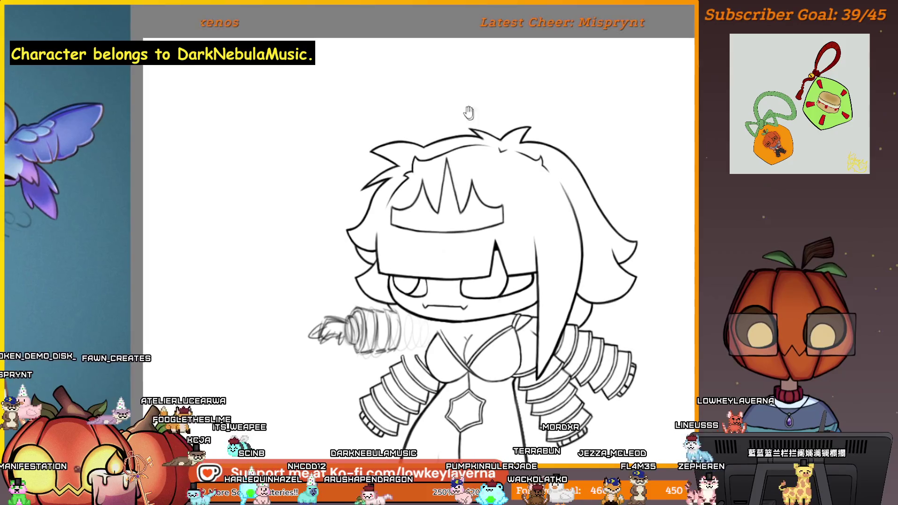
{"action": "key", "text": "ctrl+t"}
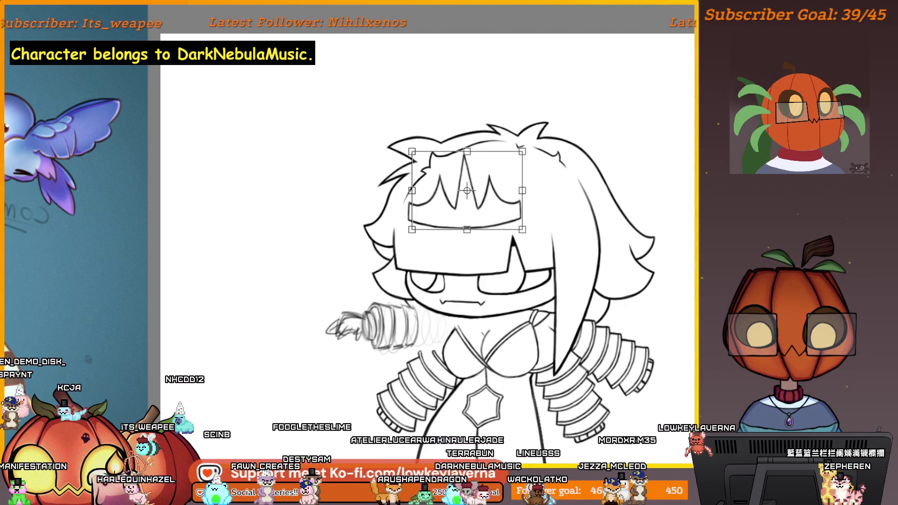
Apply the crown band transform, then transform it again to fine-tune its fit above the eyes.
{"action": "key", "text": "Return"}
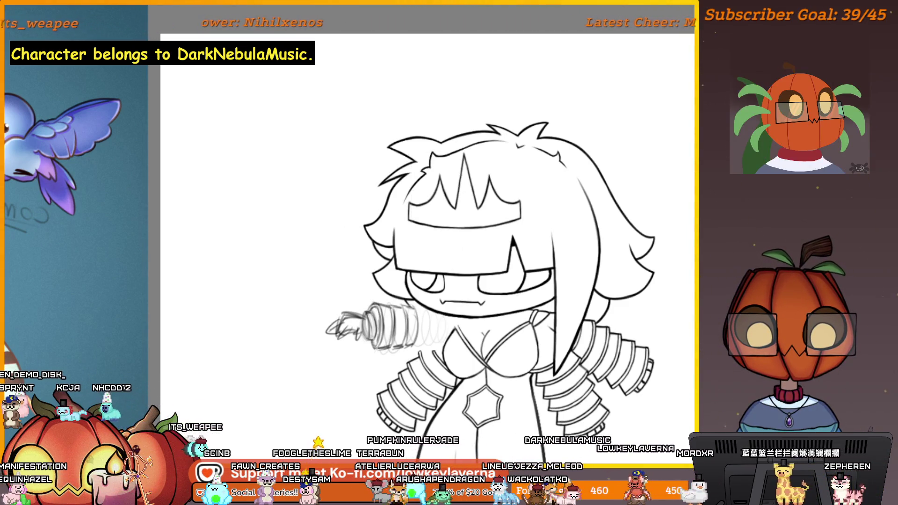
{"action": "key", "text": "ctrl+t"}
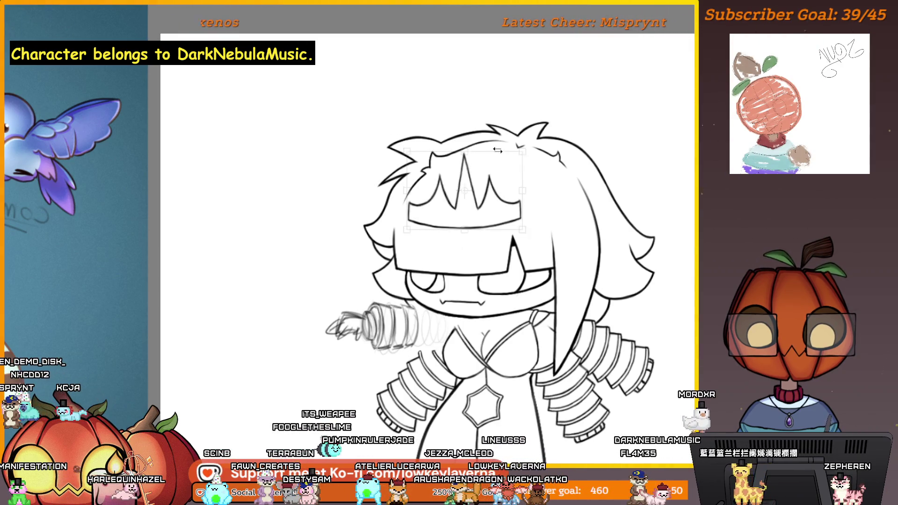
{"action": "scroll", "coordinate": [509, 145], "scroll_direction": "down", "scroll_amount": 2}
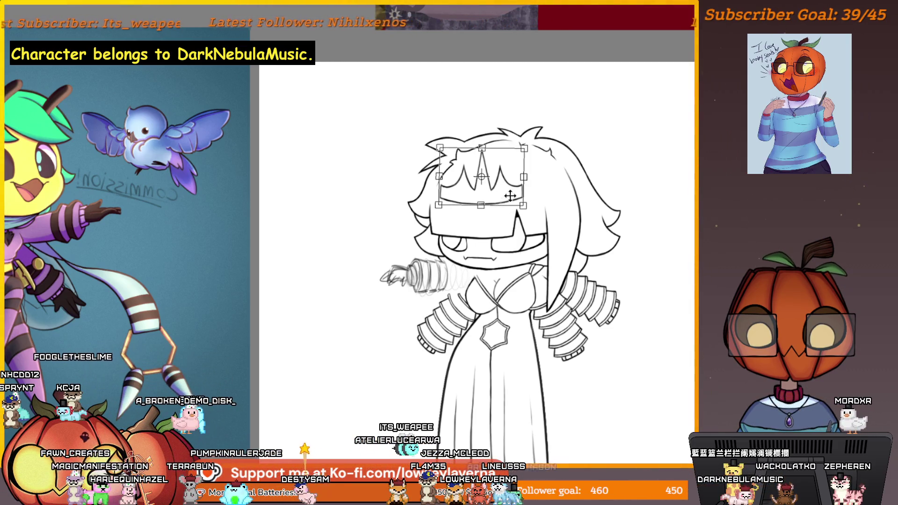
{"action": "scroll", "coordinate": [523, 168], "scroll_direction": "up", "scroll_amount": 2}
{"action": "scroll", "coordinate": [526, 164], "scroll_direction": "up", "scroll_amount": 1}
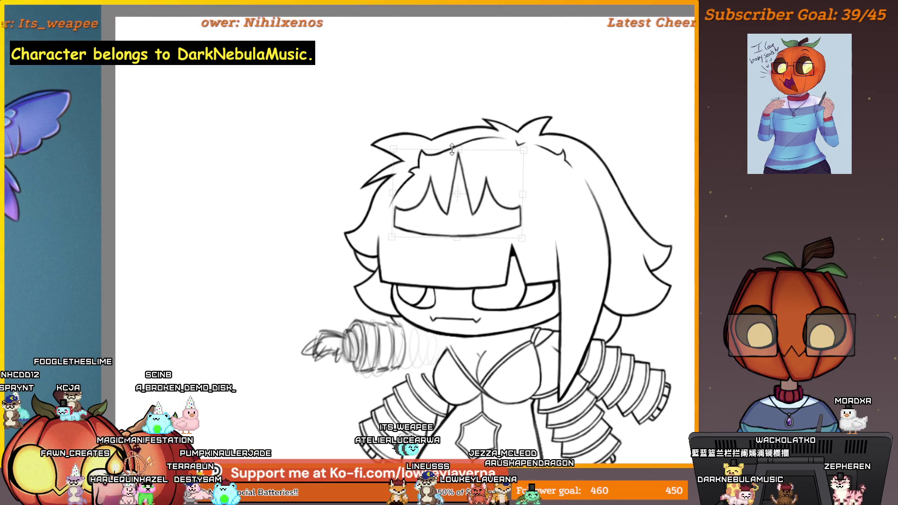
{"action": "scroll", "coordinate": [517, 162], "scroll_direction": "up", "scroll_amount": 2}
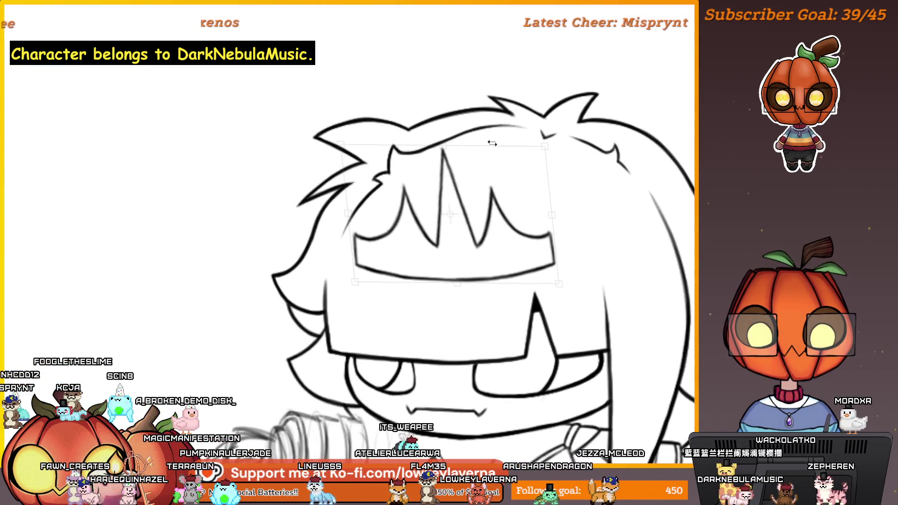
{"action": "scroll", "coordinate": [533, 150], "scroll_direction": "down", "scroll_amount": 3}
Mirror the canvas view to check the bee figure's proportions.
{"action": "key", "text": "m"}
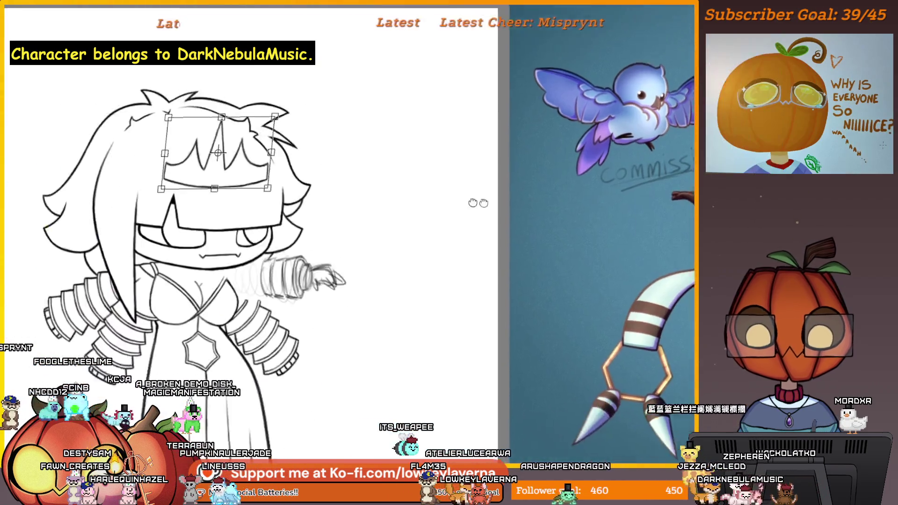
{"action": "scroll", "coordinate": [541, 209], "scroll_direction": "up", "scroll_amount": 3}
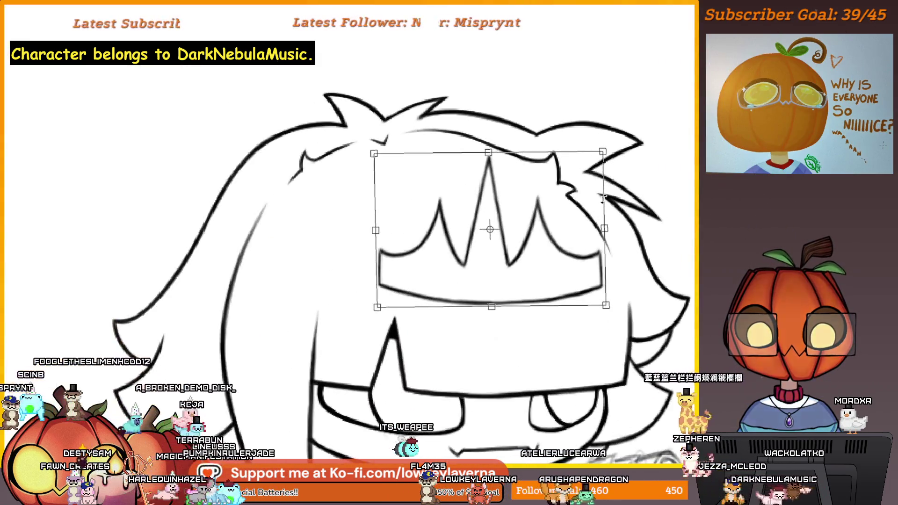
{"action": "scroll", "coordinate": [606, 196], "scroll_direction": "down", "scroll_amount": 2}
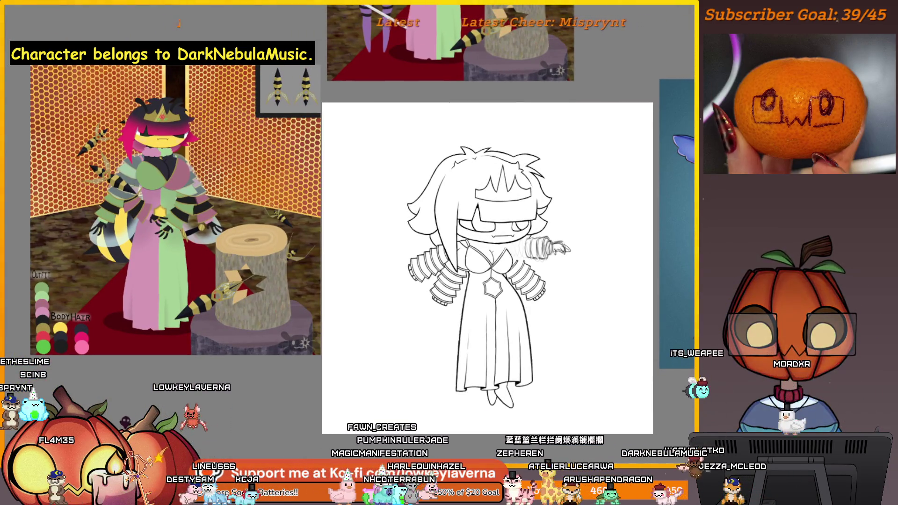
{"action": "key", "text": "m"}
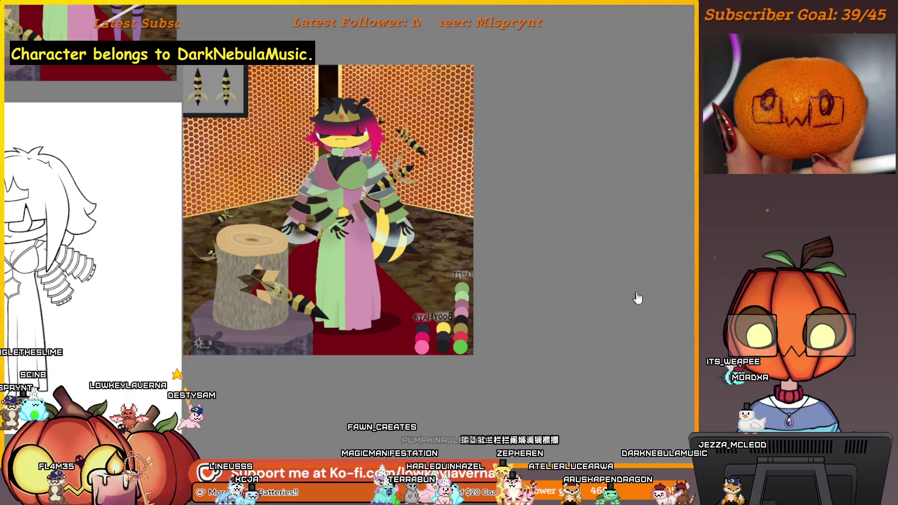
{"action": "key", "text": "m"}
{"action": "left_click", "coordinate": [579, 273]}
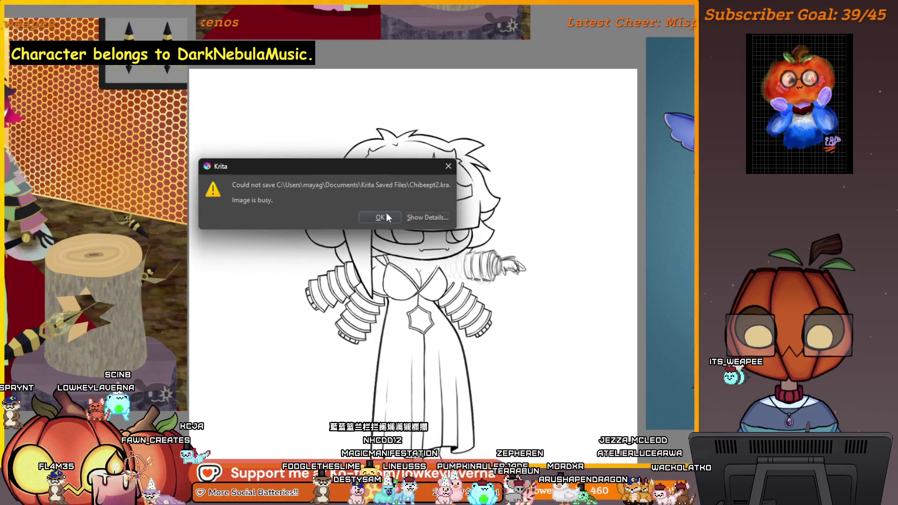
{"action": "key", "text": "Return"}
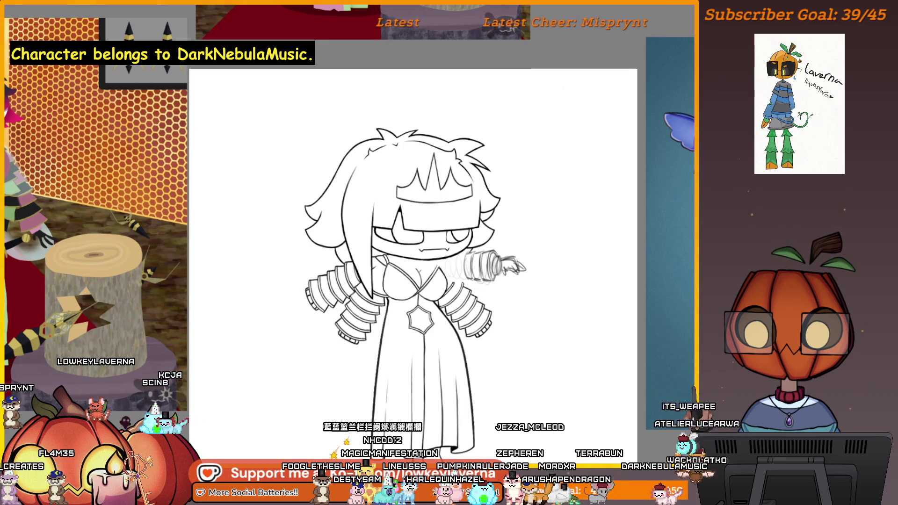
{"action": "key", "text": "alt+f"}
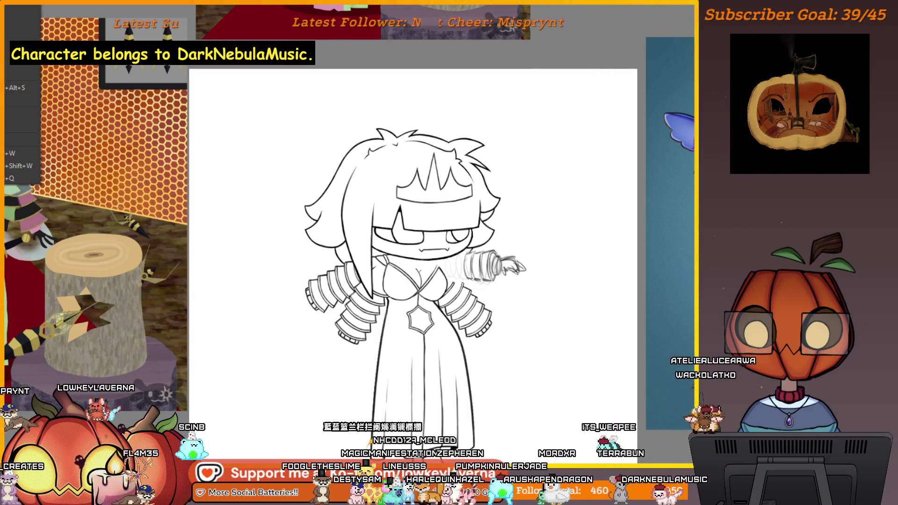
{"action": "key", "text": "Escape"}
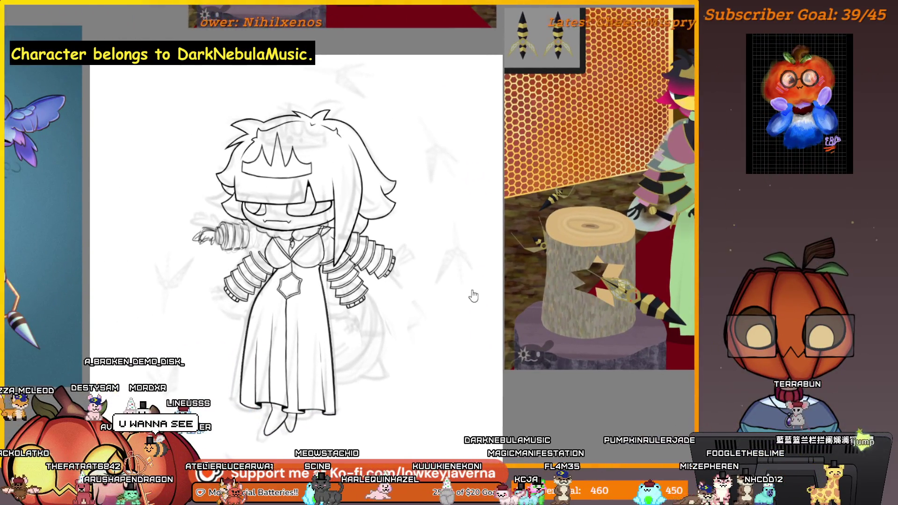
{"action": "key", "text": "alt+f"}
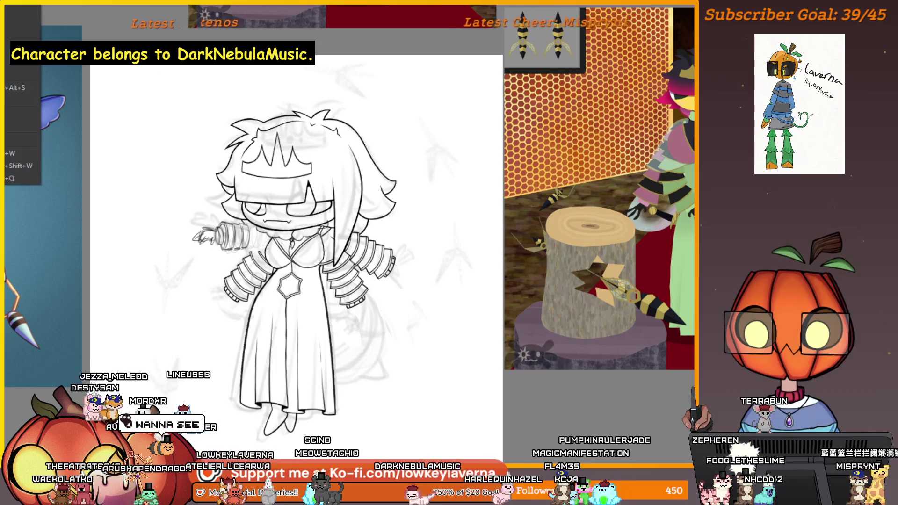
{"action": "key", "text": "Escape"}
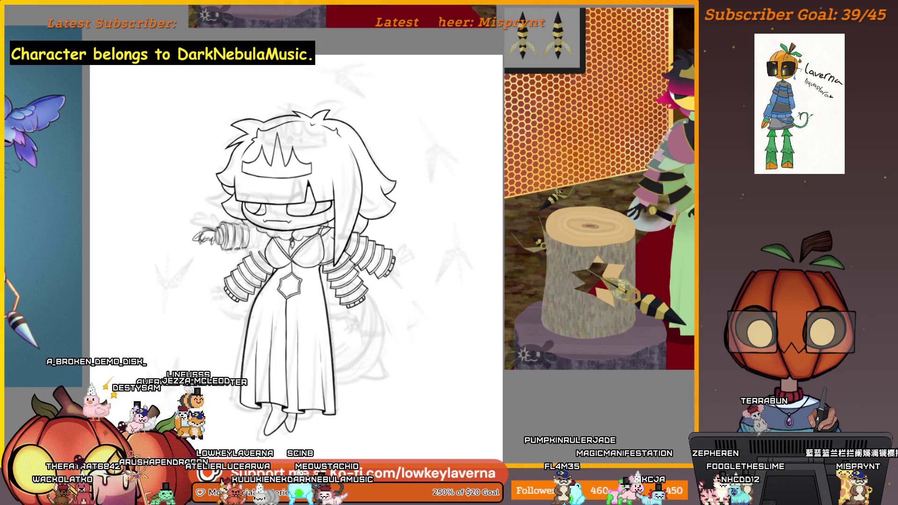
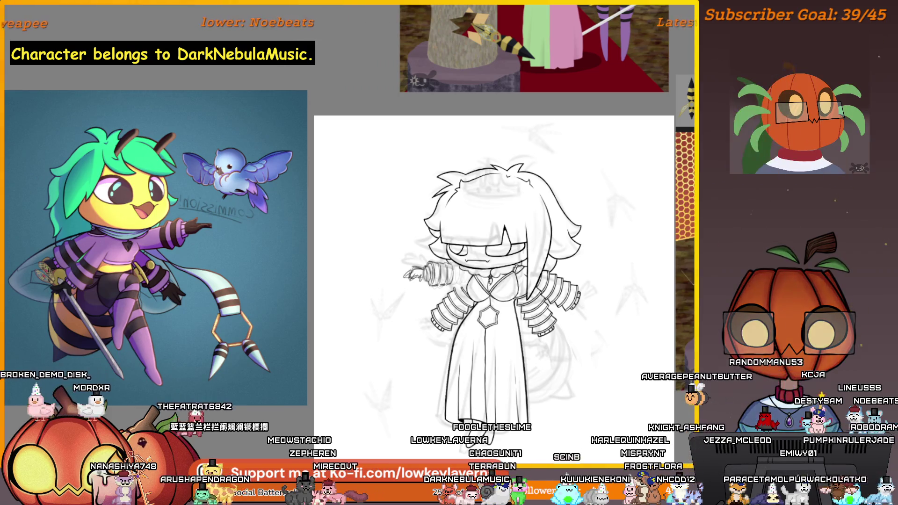
Sketch a curved trial tail to the right of the gown.
{"action": "mouse_move", "coordinate": [533, 350]}
{"action": "left_mouse_down"}
{"action": "mouse_move", "coordinate": [569, 351]}
{"action": "mouse_move", "coordinate": [619, 312]}
{"action": "left_mouse_up"}
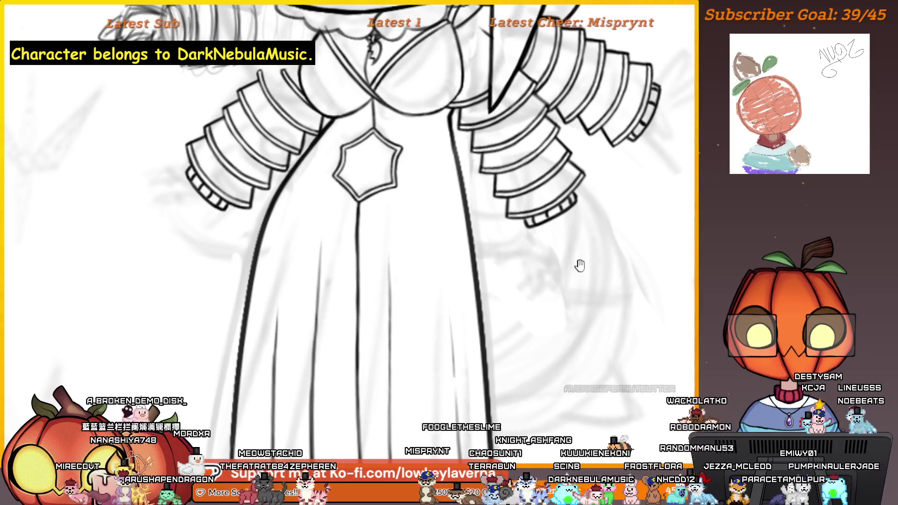
{"action": "left_click_drag", "start_coordinate": [580, 265], "coordinate": [578, 286]}
{"action": "scroll", "coordinate": [595, 293], "scroll_direction": "down", "scroll_amount": 3}
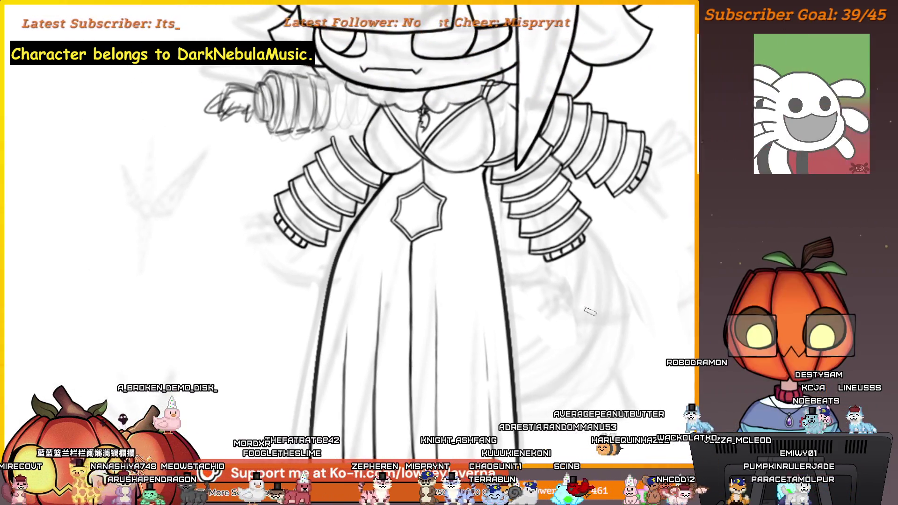
{"action": "left_click_drag", "start_coordinate": [603, 226], "coordinate": [510, 411]}
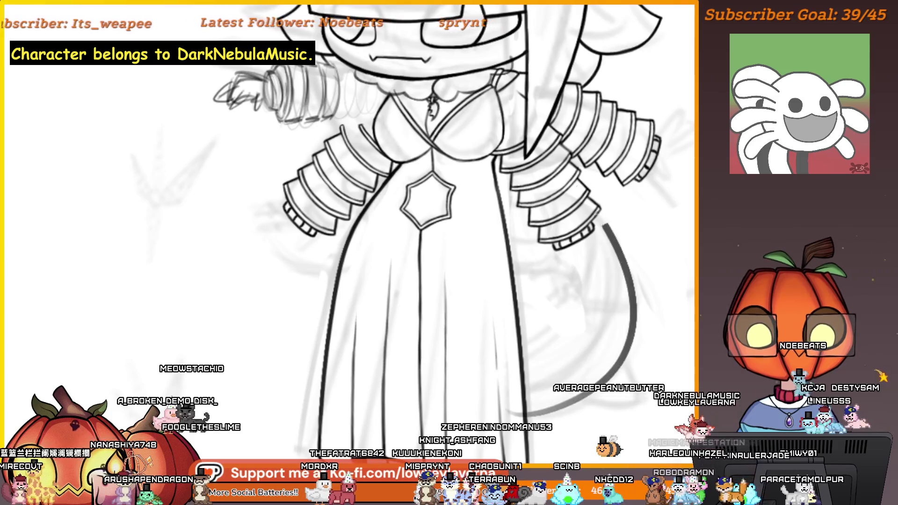
Mirror the view, try a long and then a shorter tail stroke, and undo both.
{"action": "left_click_drag", "start_coordinate": [617, 269], "coordinate": [321, 395]}
{"action": "key", "text": "h"}
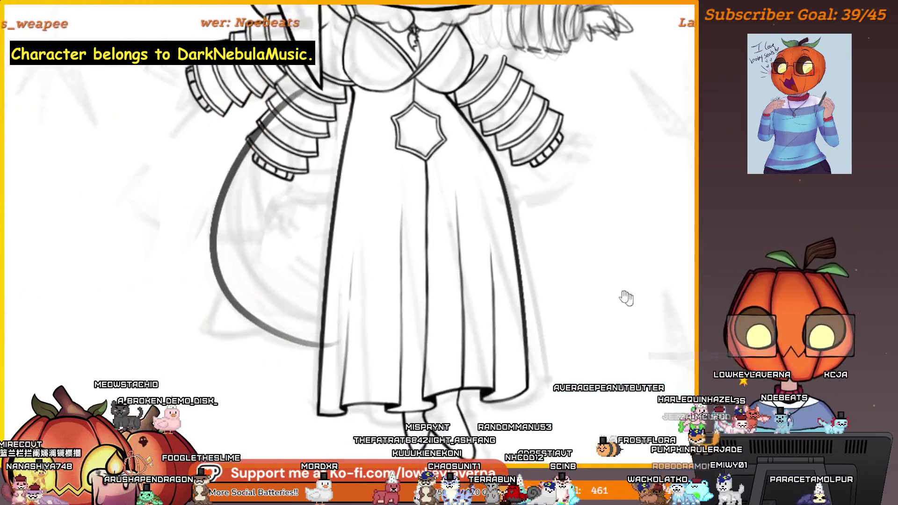
{"action": "scroll", "coordinate": [568, 343], "scroll_direction": "down", "scroll_amount": 2}
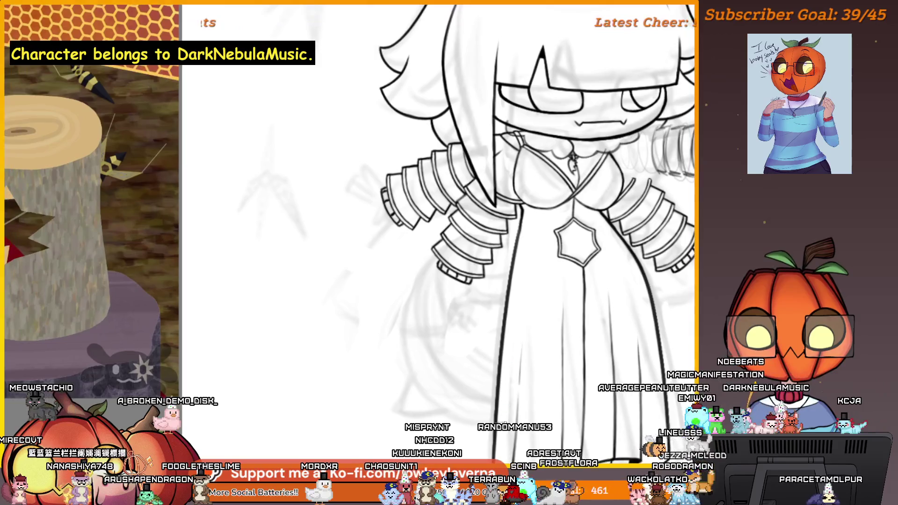
{"action": "left_click_drag", "start_coordinate": [449, 411], "coordinate": [408, 287]}
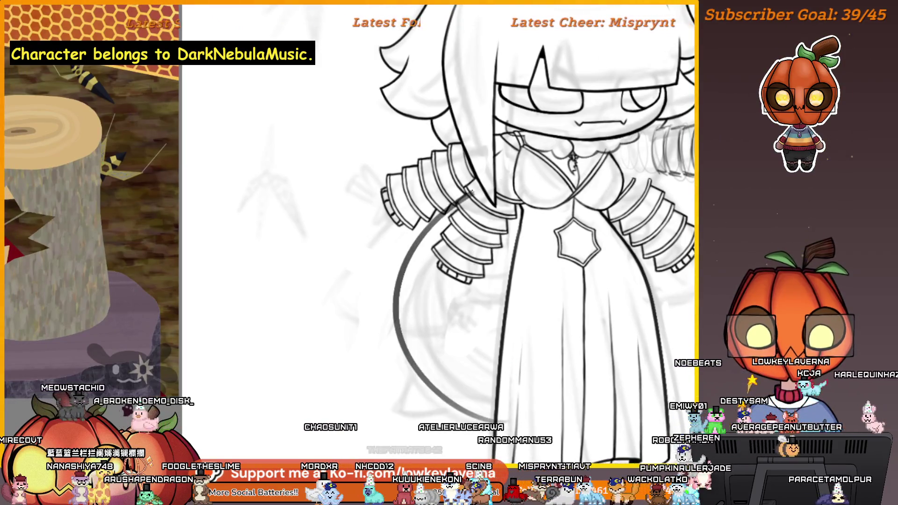
{"action": "key", "text": "ctrl+z"}
{"action": "left_click_drag", "start_coordinate": [450, 411], "coordinate": [487, 208]}
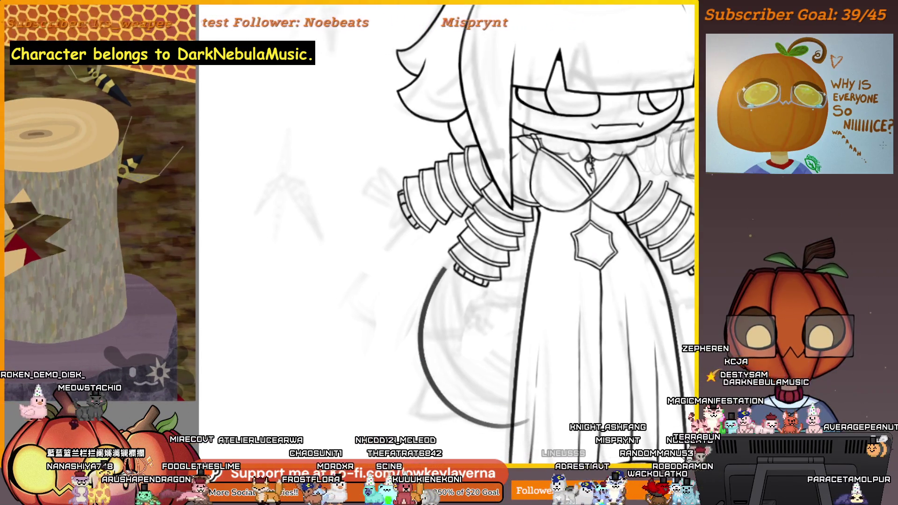
{"action": "key", "text": "ctrl+z"}
{"action": "scroll", "coordinate": [546, 359], "scroll_direction": "down", "scroll_amount": 3}
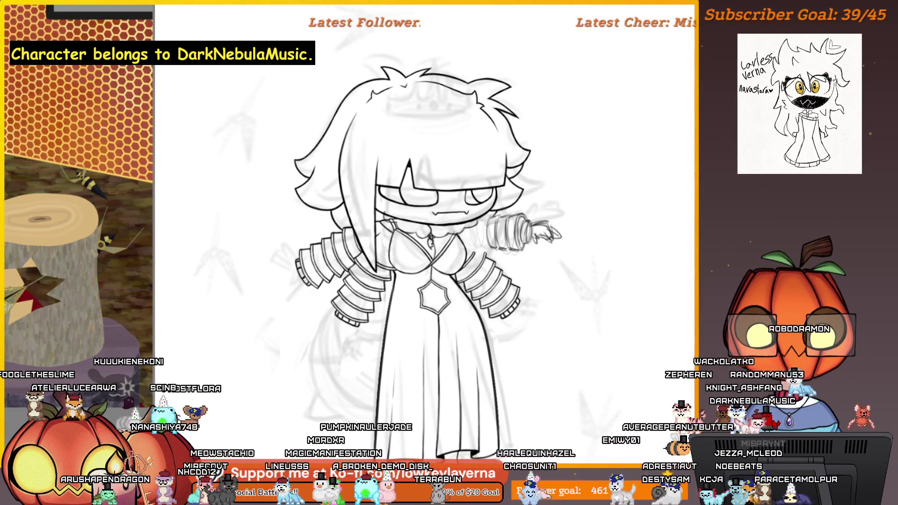
Transform the circle sketch with Ctrl+T, skewing its right side down and rotating it slightly clockwise.
{"action": "scroll", "coordinate": [466, 396], "scroll_direction": "up", "scroll_amount": 5}
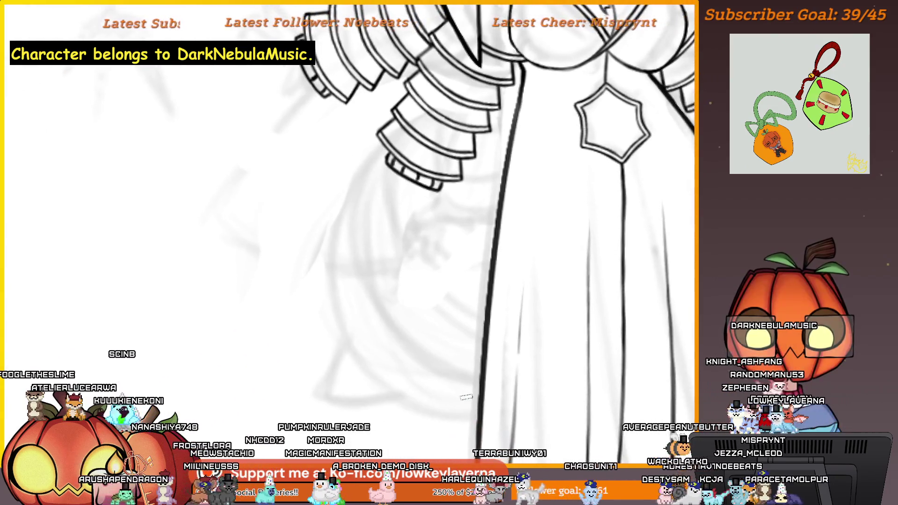
{"action": "left_click_drag", "start_coordinate": [466, 396], "coordinate": [484, 425]}
{"action": "scroll", "coordinate": [502, 370], "scroll_direction": "down", "scroll_amount": 2}
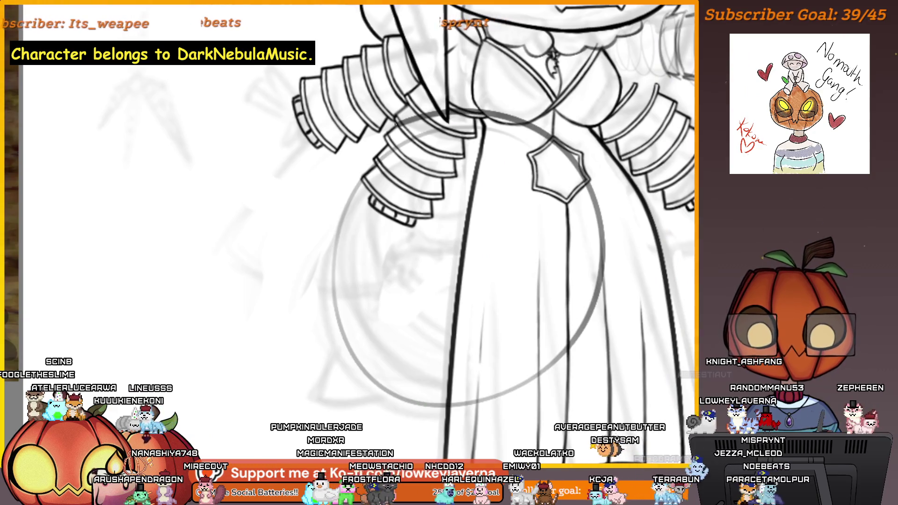
{"action": "scroll", "coordinate": [435, 267], "scroll_direction": "down", "scroll_amount": 3}
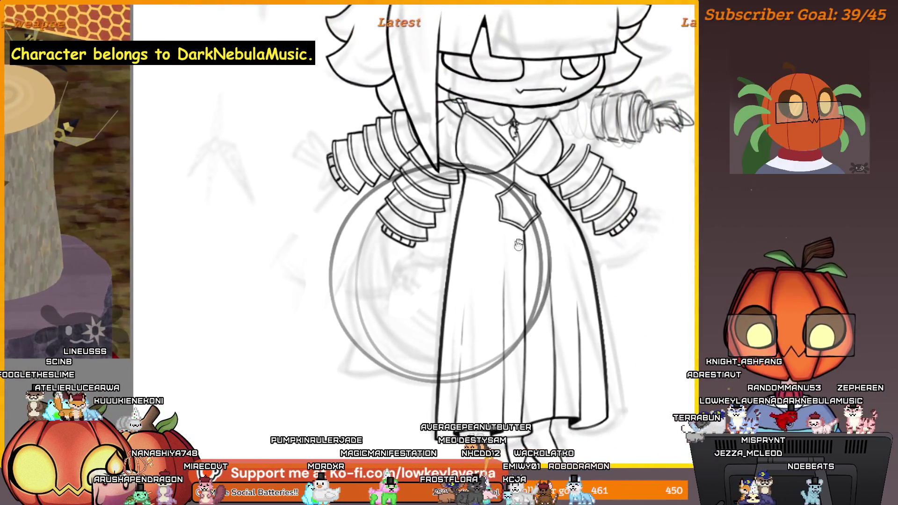
{"action": "scroll", "coordinate": [467, 322], "scroll_direction": "up", "scroll_amount": 2}
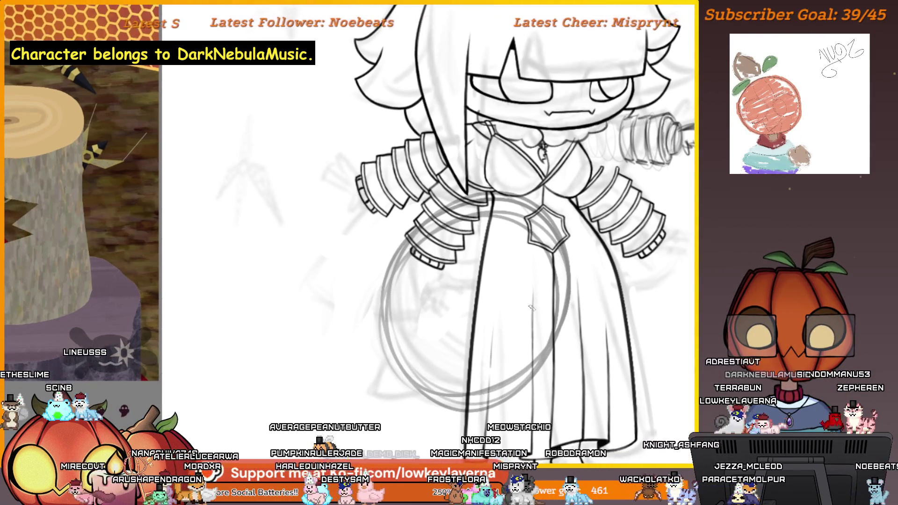
{"action": "key", "text": "ctrl+t"}
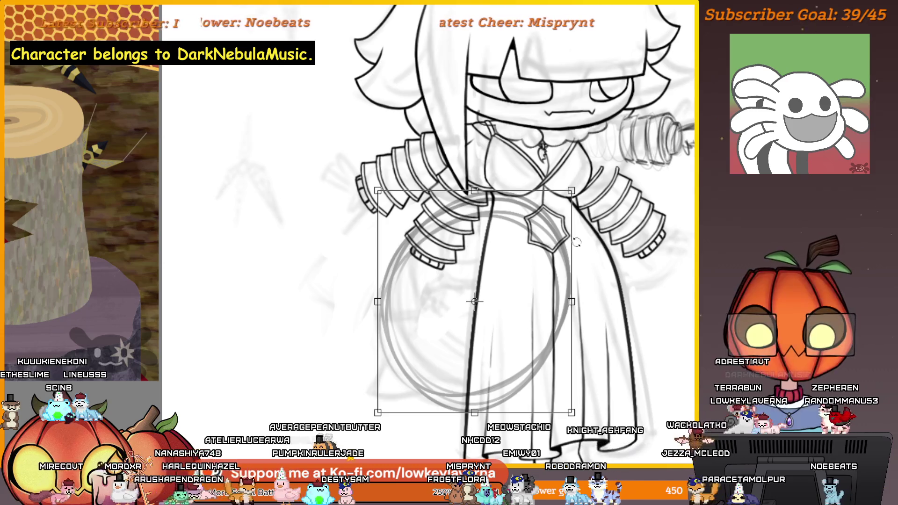
{"action": "left_click_drag", "start_coordinate": [564, 250], "coordinate": [547, 281]}
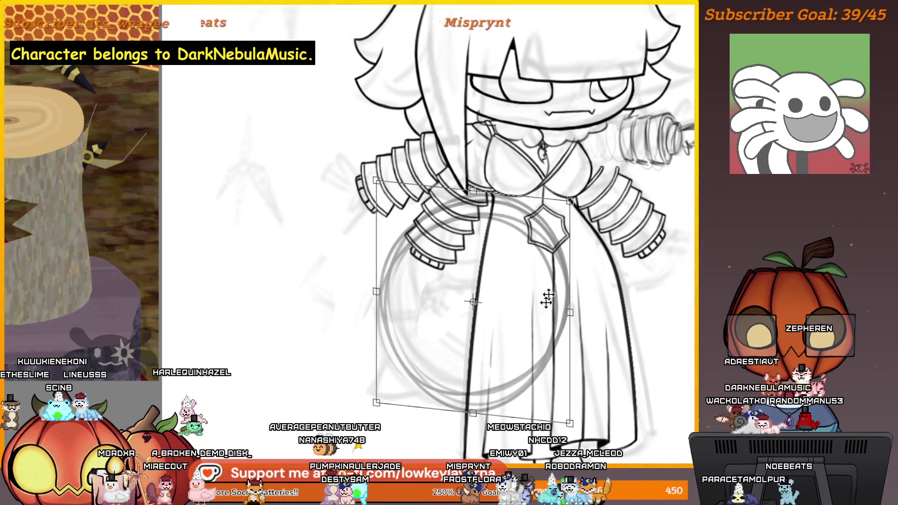
{"action": "left_click_drag", "start_coordinate": [483, 408], "coordinate": [471, 410]}
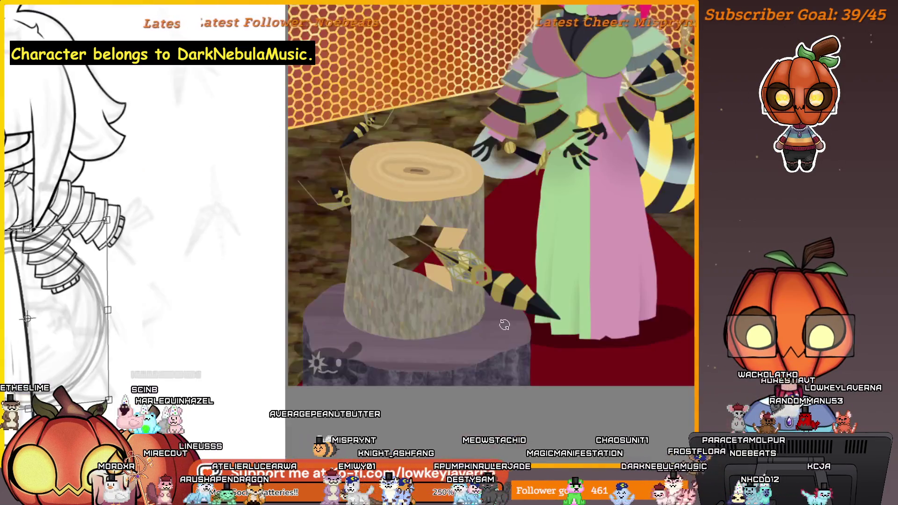
{"action": "key", "text": "h"}
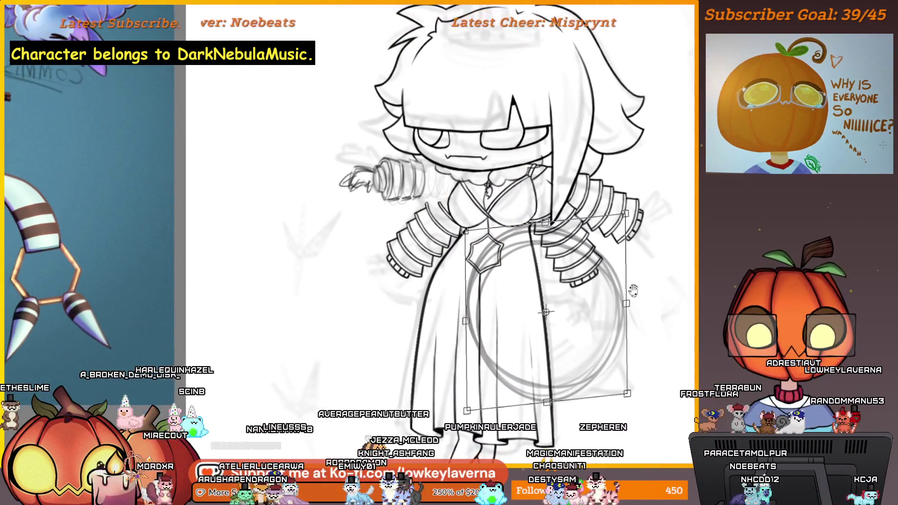
{"action": "left_click_drag", "start_coordinate": [645, 270], "coordinate": [596, 296]}
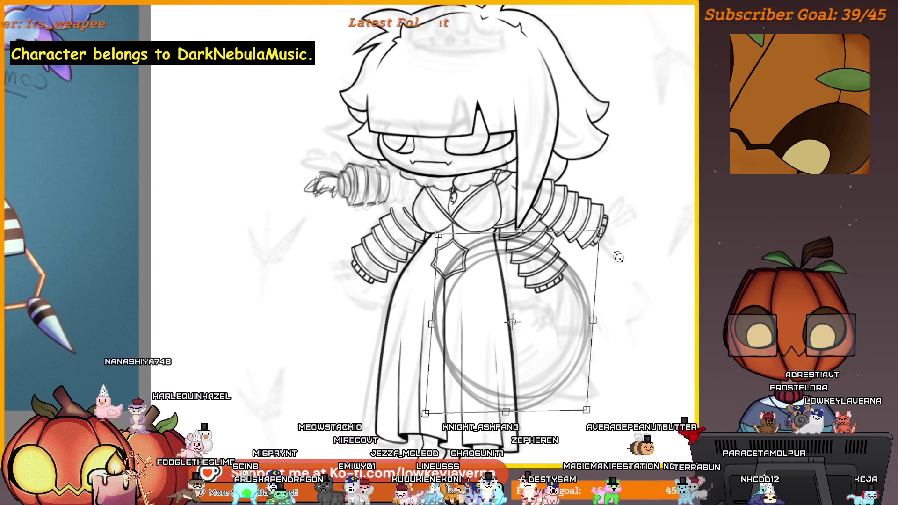
{"action": "key", "text": "Return"}
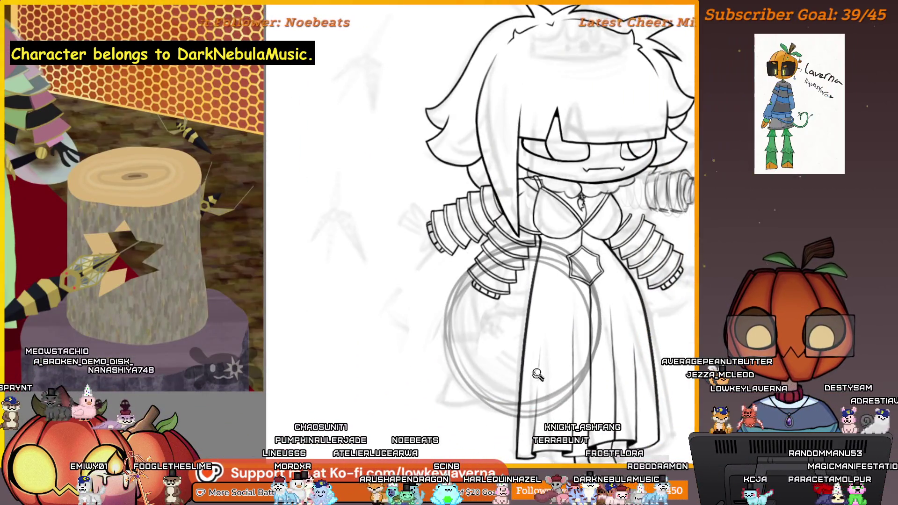
{"action": "scroll", "coordinate": [537, 374], "scroll_direction": "up", "scroll_amount": 5}
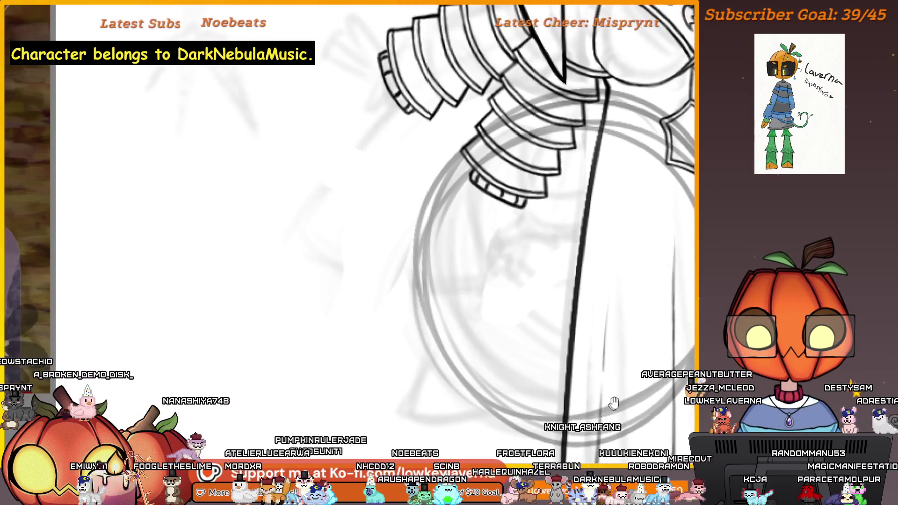
{"action": "left_click_drag", "start_coordinate": [637, 388], "coordinate": [585, 393]}
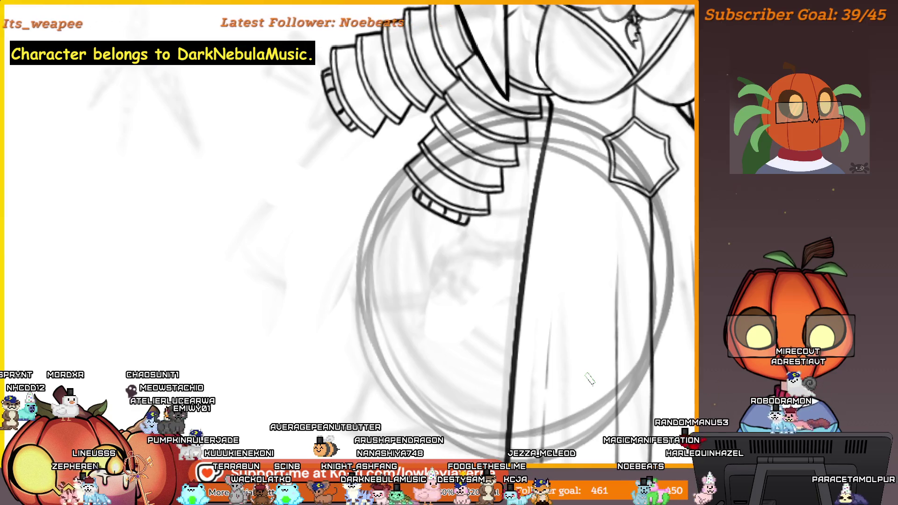
{"action": "mouse_move", "coordinate": [588, 378]}
{"action": "left_mouse_down"}
{"action": "mouse_move", "coordinate": [574, 355]}
{"action": "mouse_move", "coordinate": [608, 329]}
{"action": "mouse_move", "coordinate": [646, 354]}
{"action": "mouse_move", "coordinate": [640, 282]}
{"action": "left_mouse_up"}
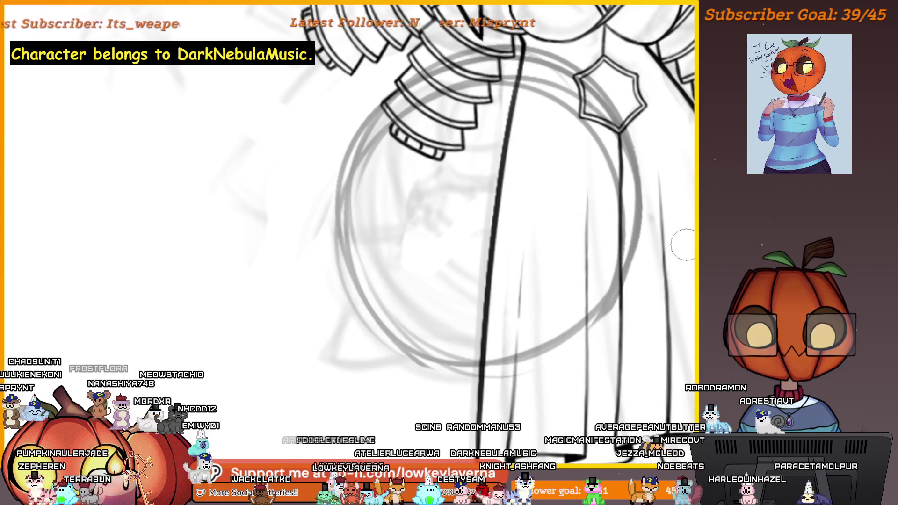
{"action": "left_click_drag", "start_coordinate": [547, 368], "coordinate": [548, 381]}
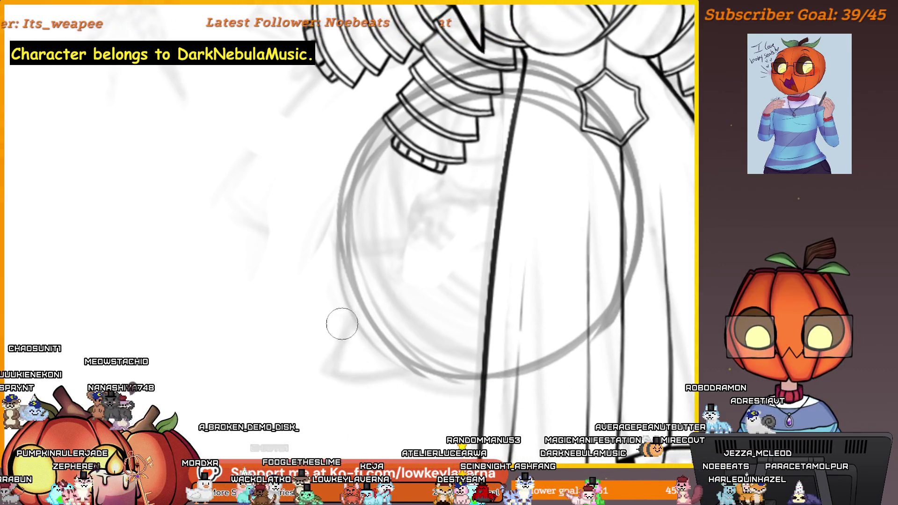
{"action": "left_click_drag", "start_coordinate": [500, 399], "coordinate": [516, 408]}
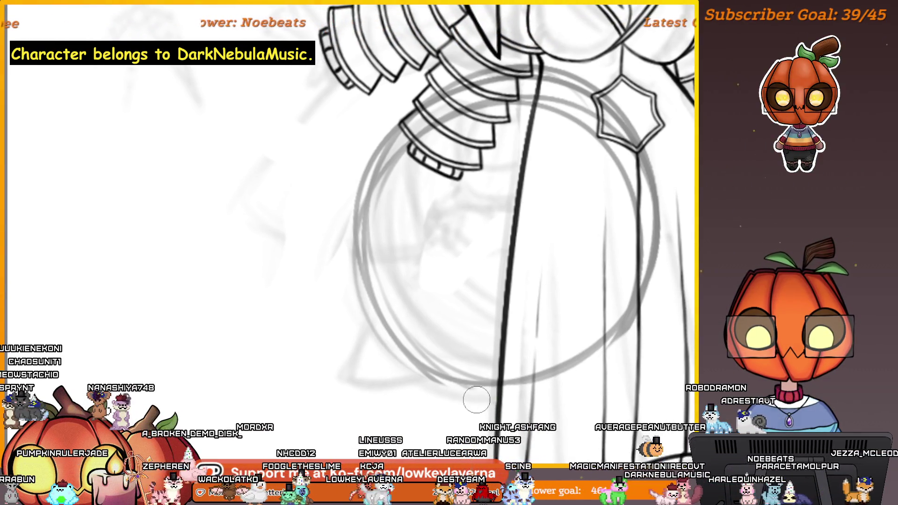
{"action": "left_click_drag", "start_coordinate": [637, 325], "coordinate": [595, 352]}
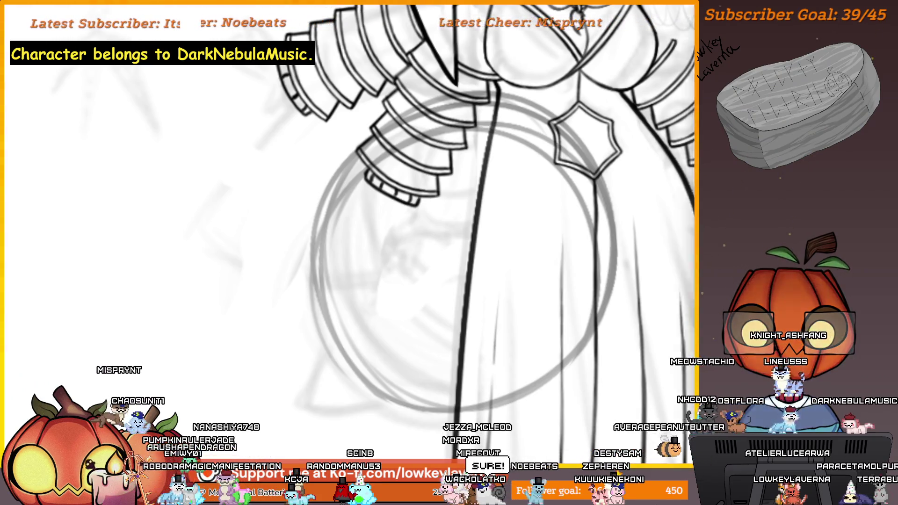
{"action": "key", "text": "alt+Tab"}
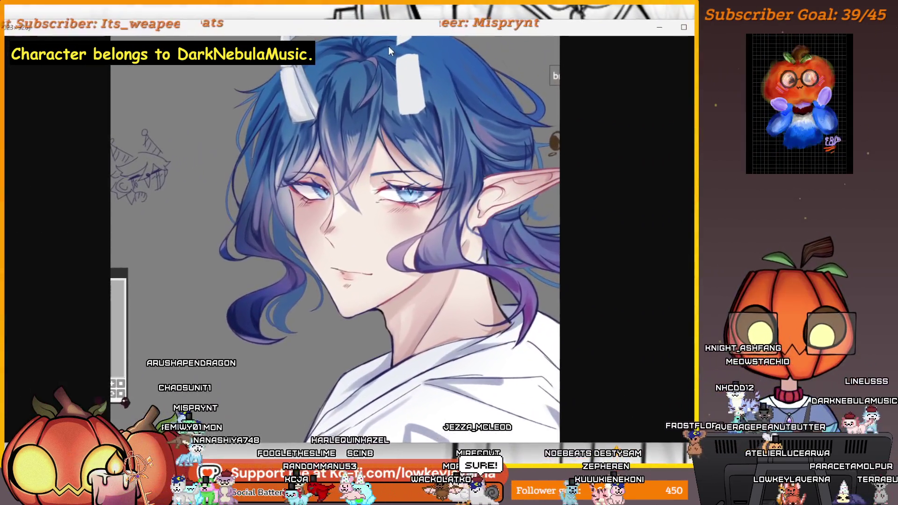
{"action": "left_click_drag", "start_coordinate": [389, 47], "coordinate": [376, 61]}
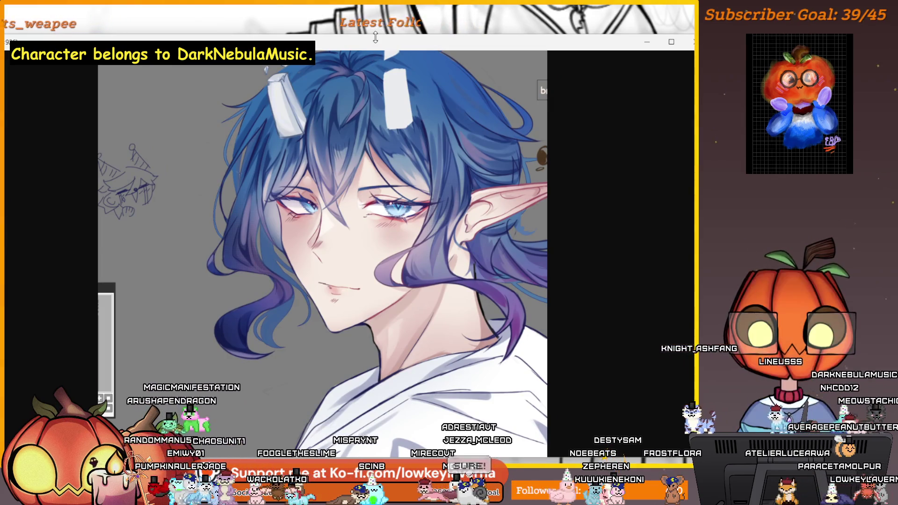
Maximize the blue-haired elf reference window and zoom out on the portrait.
{"action": "double_click", "coordinate": [368, 49]}
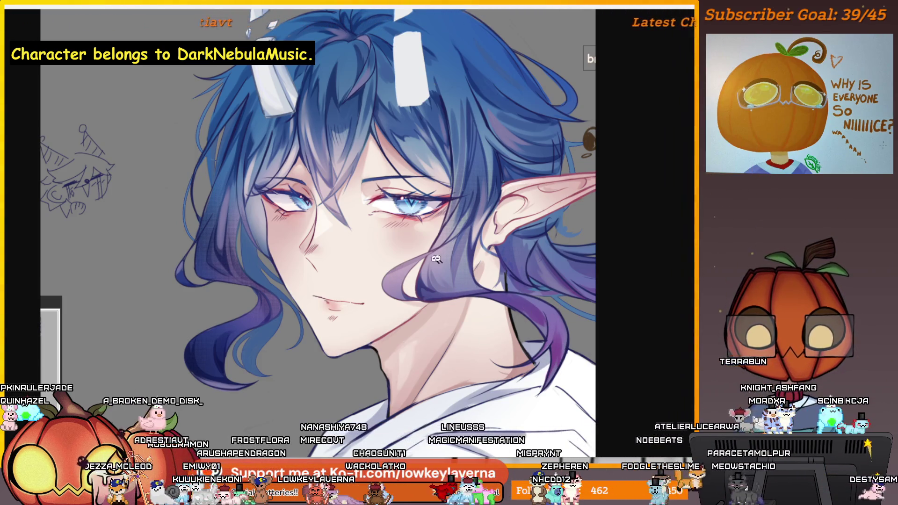
{"action": "left_click", "coordinate": [436, 324], "text": "alt"}
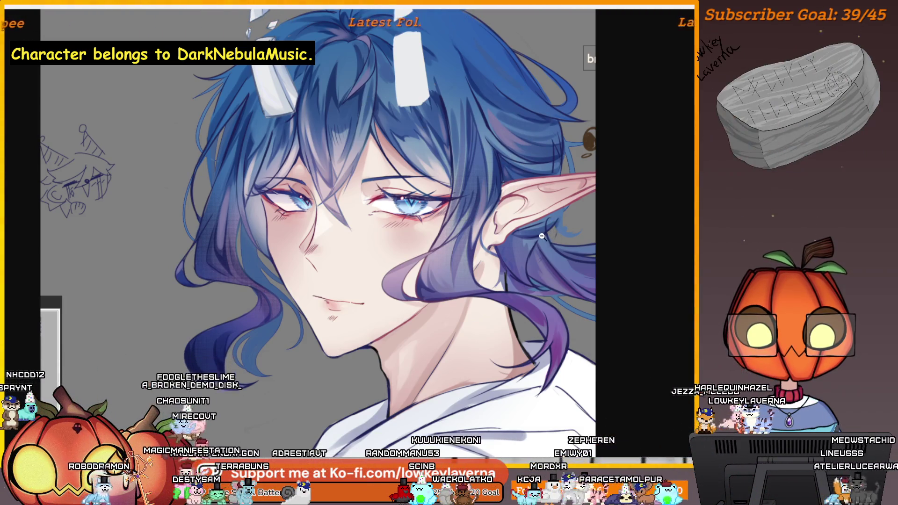
{"action": "scroll", "coordinate": [541, 236], "scroll_direction": "down", "scroll_amount": 2}
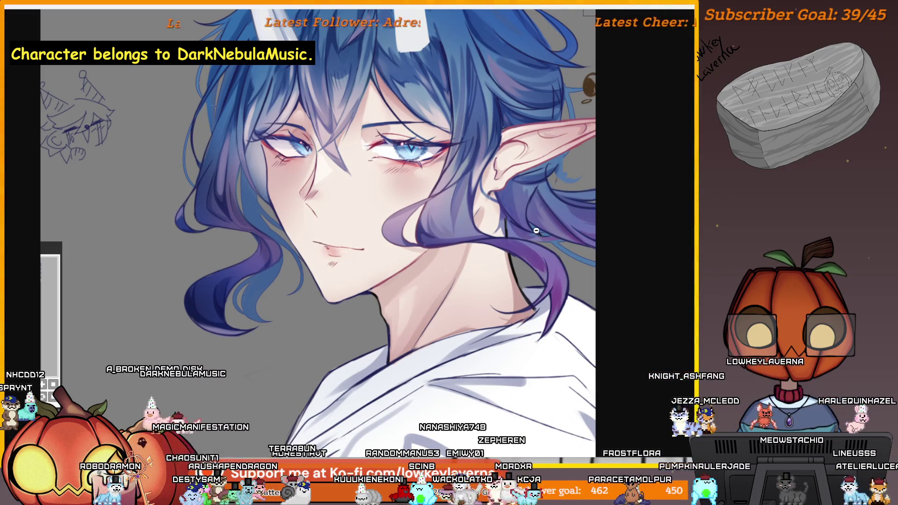
{"action": "scroll", "coordinate": [533, 233], "scroll_direction": "up", "scroll_amount": 2}
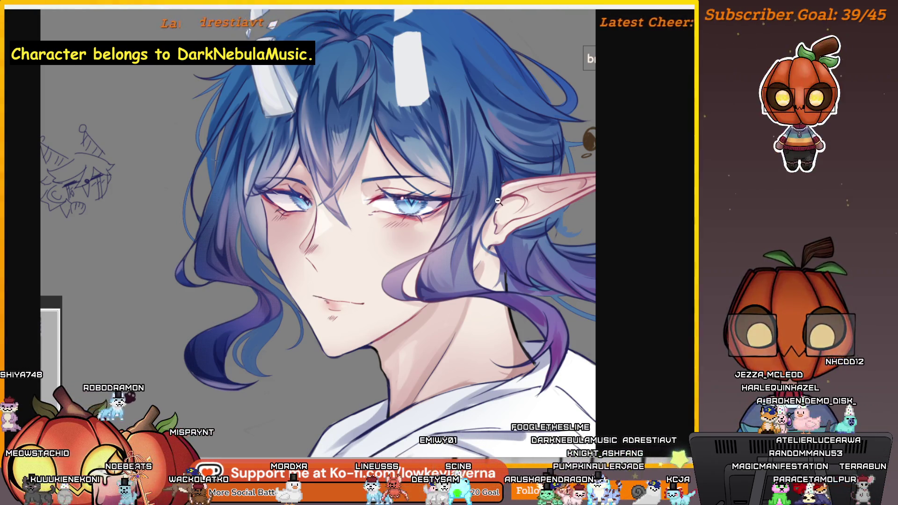
{"action": "left_click", "coordinate": [497, 201]}
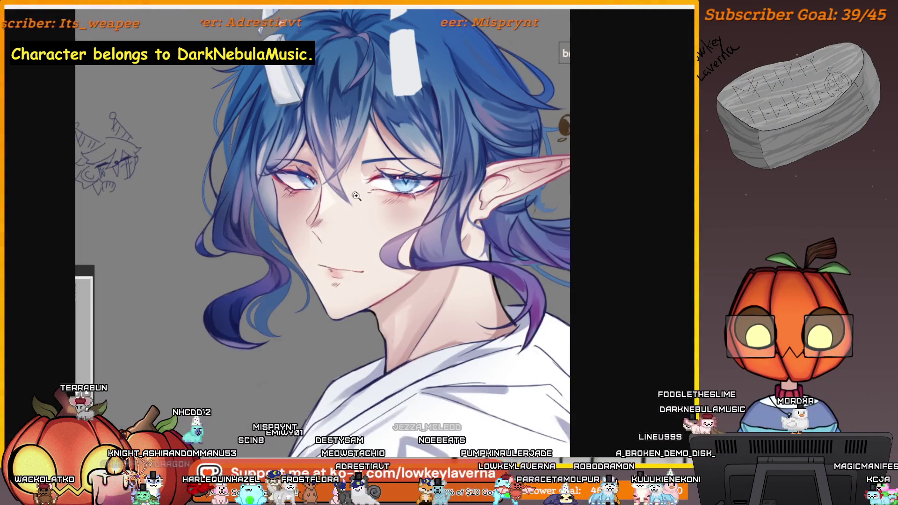
{"action": "left_click_drag", "start_coordinate": [356, 195], "coordinate": [381, 218]}
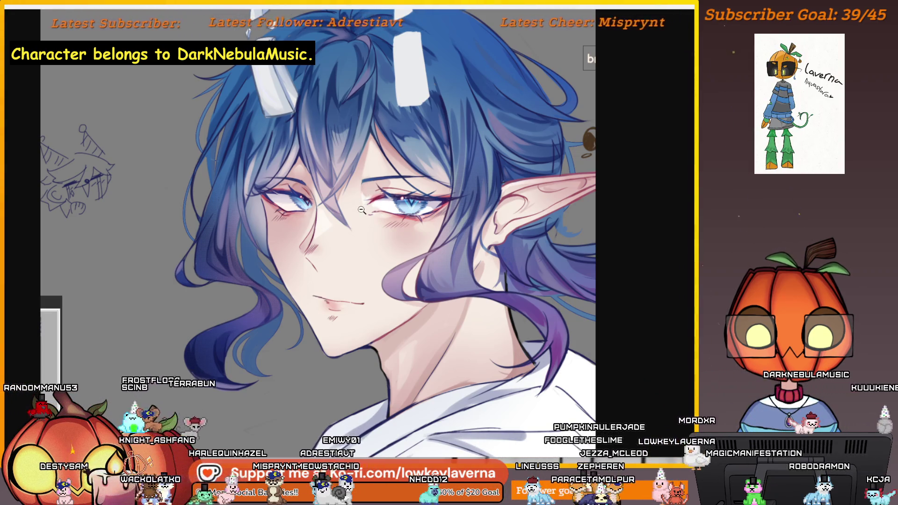
{"action": "left_click", "coordinate": [361, 210], "text": "alt"}
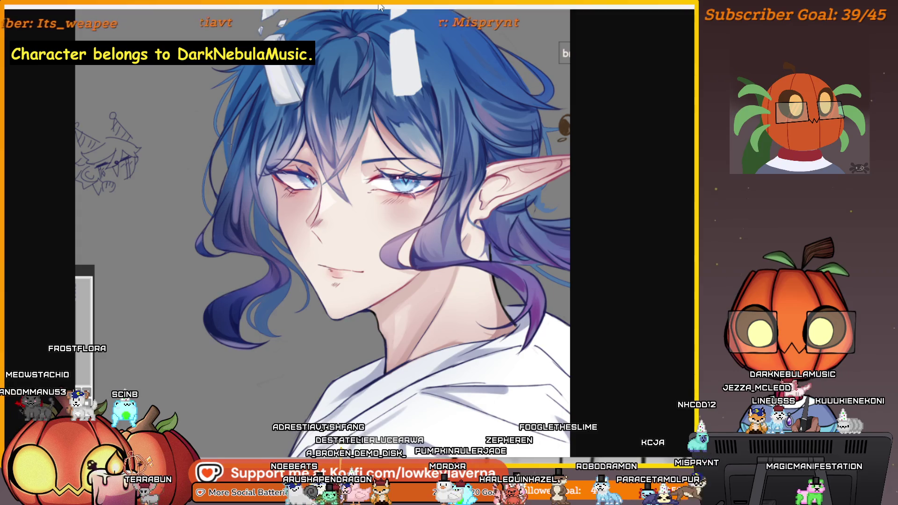
Close the full-screen elf reference, fit the drawing to screen, and pan across to the lineart.
{"action": "key", "text": "Escape"}
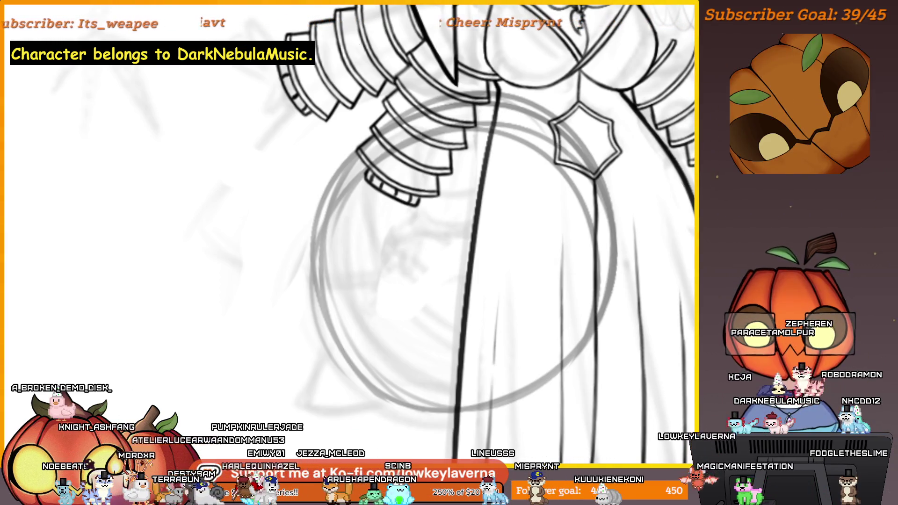
{"action": "key", "text": "ctrl+0"}
{"action": "mouse_move", "coordinate": [455, 277]}
{"action": "left_mouse_down"}
{"action": "mouse_move", "coordinate": [306, 254]}
{"action": "mouse_move", "coordinate": [640, 291]}
{"action": "left_mouse_up"}
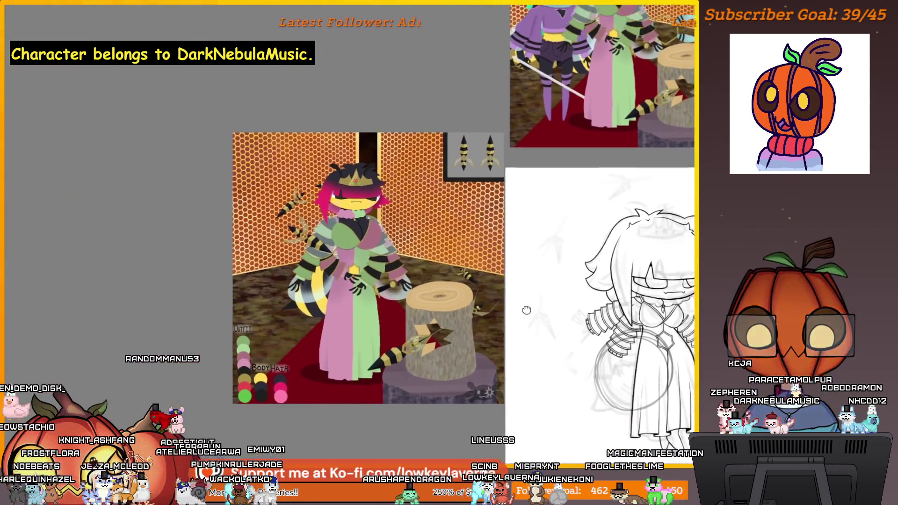
{"action": "left_click_drag", "start_coordinate": [525, 309], "coordinate": [272, 293]}
{"action": "left_click_drag", "start_coordinate": [584, 300], "coordinate": [444, 290]}
{"action": "left_click_drag", "start_coordinate": [603, 220], "coordinate": [517, 186]}
{"action": "scroll", "coordinate": [518, 185], "scroll_direction": "up", "scroll_amount": 3}
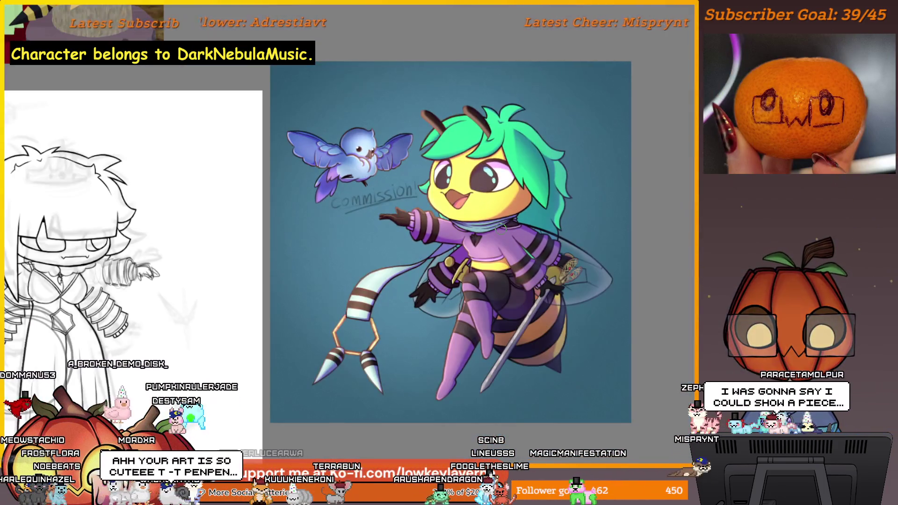
{"action": "left_click_drag", "start_coordinate": [323, 233], "coordinate": [566, 243]}
{"action": "mouse_move", "coordinate": [211, 220]}
{"action": "left_mouse_down"}
{"action": "mouse_move", "coordinate": [535, 265]}
{"action": "mouse_move", "coordinate": [310, 231]}
{"action": "mouse_move", "coordinate": [231, 241]}
{"action": "left_mouse_up"}
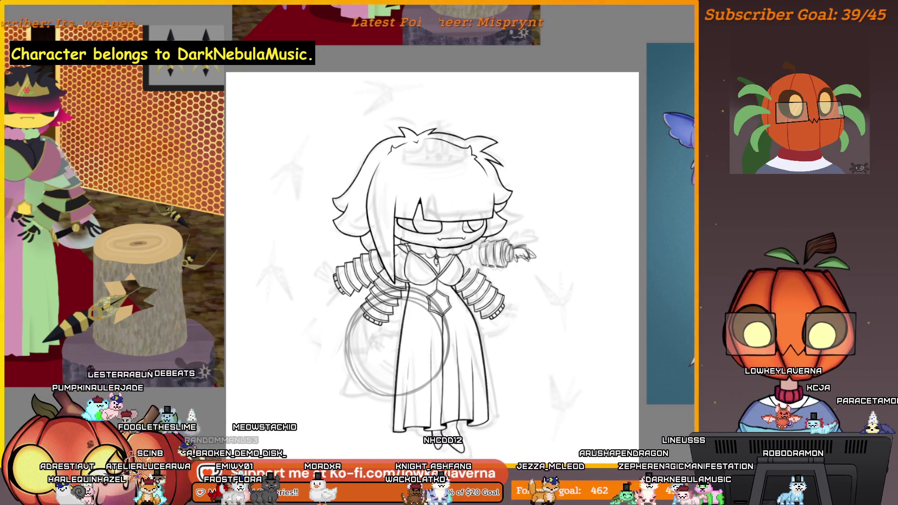
Ink a trial arc along the circle's lower-left edge, undo it, and flip the view horizontally.
{"action": "scroll", "coordinate": [348, 376], "scroll_direction": "up", "scroll_amount": 5}
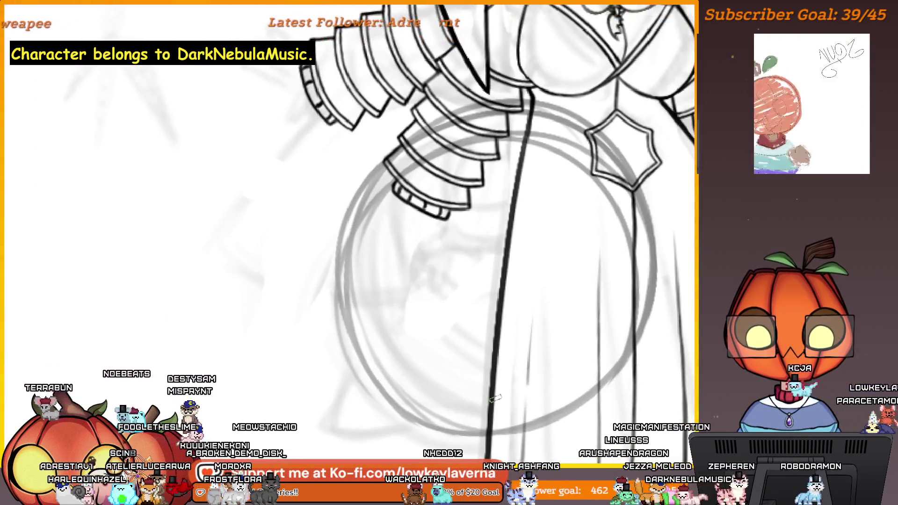
{"action": "left_click_drag", "start_coordinate": [372, 312], "coordinate": [486, 423]}
{"action": "key", "text": "ctrl+z"}
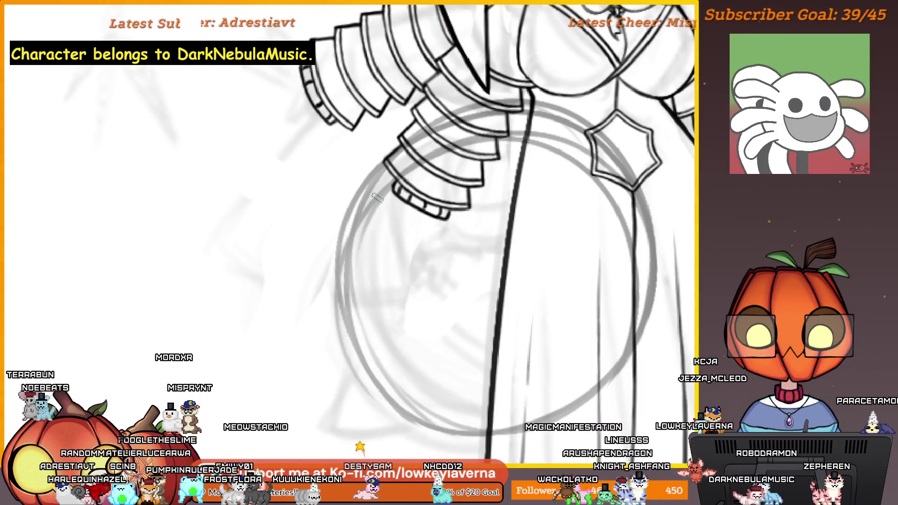
{"action": "key", "text": "m"}
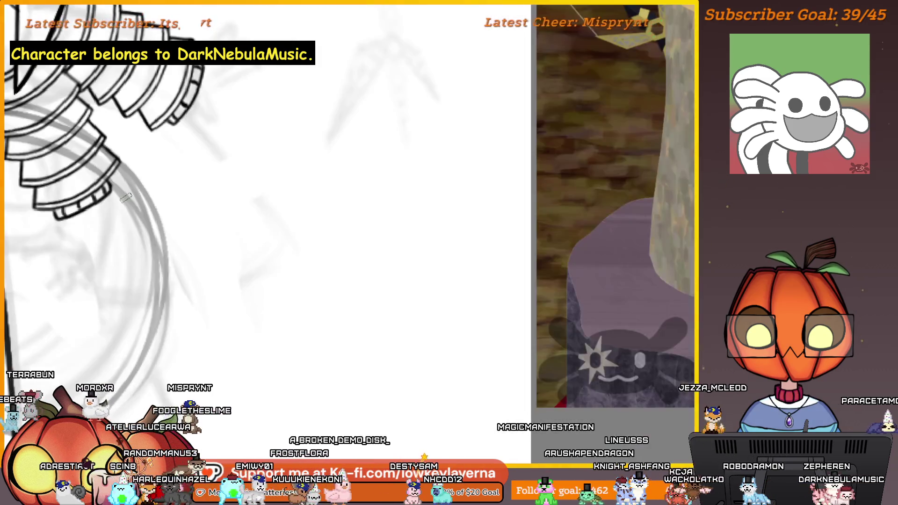
{"action": "mouse_move", "coordinate": [467, 311]}
{"action": "left_mouse_down"}
{"action": "mouse_move", "coordinate": [517, 270]}
{"action": "mouse_move", "coordinate": [649, 299]}
{"action": "mouse_move", "coordinate": [625, 299]}
{"action": "left_mouse_up"}
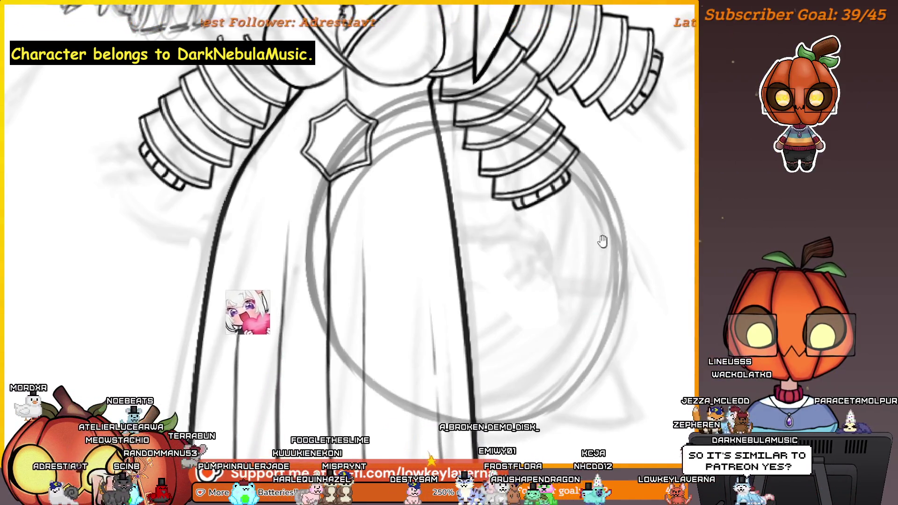
Redraw the arc up the circle's right side and trace a darker line along its lower right.
{"action": "left_click_drag", "start_coordinate": [600, 240], "coordinate": [631, 233]}
{"action": "key", "text": "ctrl+z"}
{"action": "mouse_move", "coordinate": [512, 402]}
{"action": "left_mouse_down"}
{"action": "mouse_move", "coordinate": [626, 328]}
{"action": "mouse_move", "coordinate": [629, 182]}
{"action": "left_mouse_up"}
{"action": "mouse_move", "coordinate": [652, 223]}
{"action": "left_mouse_down"}
{"action": "mouse_move", "coordinate": [594, 181]}
{"action": "mouse_move", "coordinate": [614, 235]}
{"action": "left_mouse_up"}
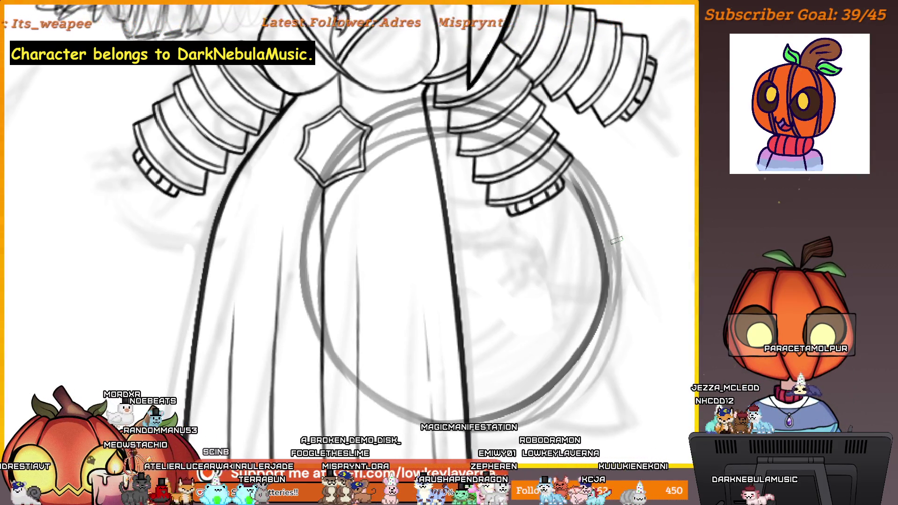
{"action": "left_click_drag", "start_coordinate": [496, 400], "coordinate": [499, 410]}
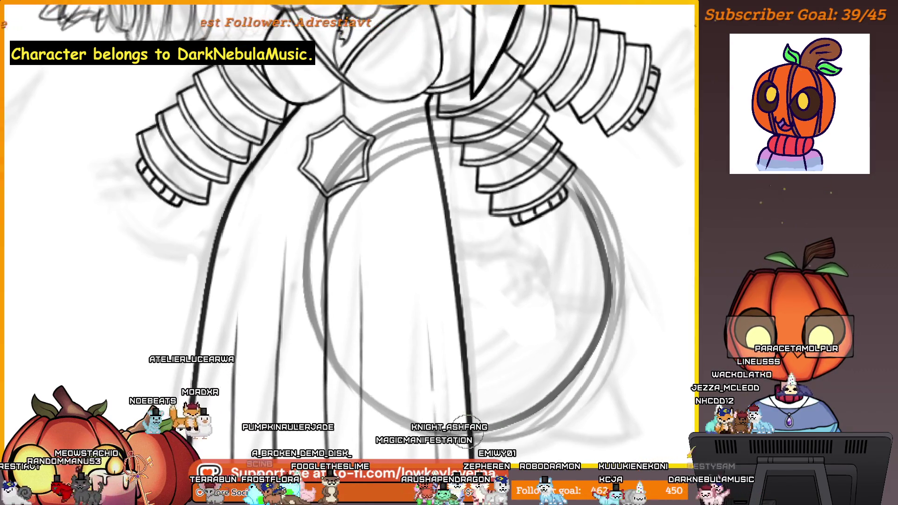
{"action": "left_click_drag", "start_coordinate": [610, 302], "coordinate": [538, 405]}
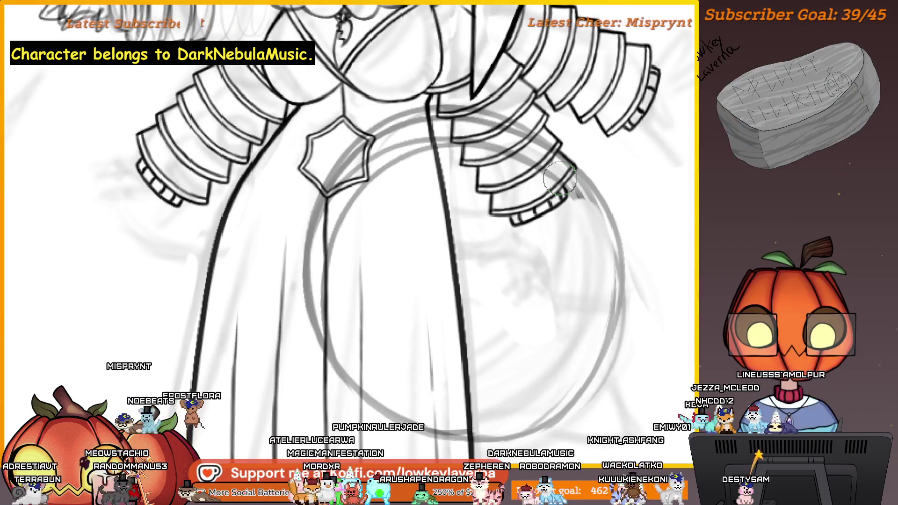
{"action": "mouse_move", "coordinate": [629, 307]}
{"action": "left_mouse_down"}
{"action": "mouse_move", "coordinate": [617, 146]}
{"action": "mouse_move", "coordinate": [593, 76]}
{"action": "mouse_move", "coordinate": [407, 381]}
{"action": "left_mouse_up"}
Retry the dark stroke down the circle's right side several times, then recentre the drawing.
{"action": "key", "text": "ctrl+z"}
{"action": "scroll", "coordinate": [452, 377], "scroll_direction": "down", "scroll_amount": 4}
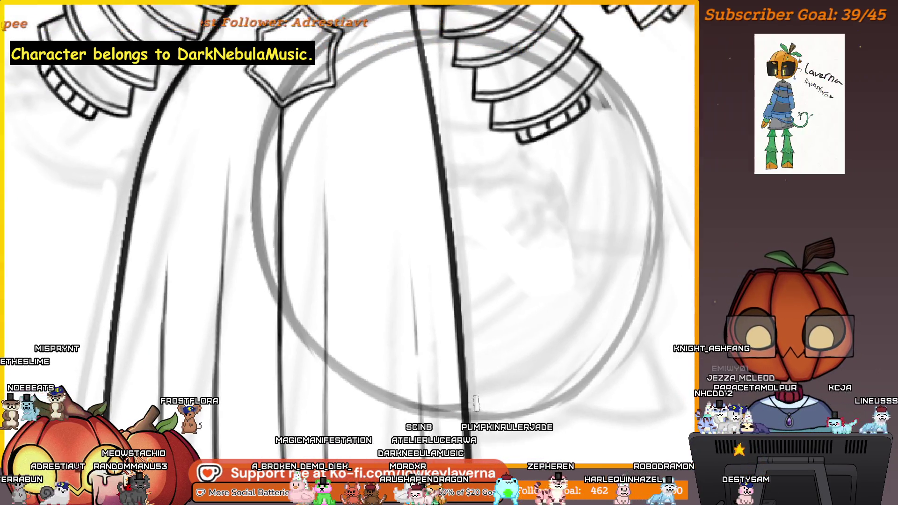
{"action": "left_click_drag", "start_coordinate": [579, 273], "coordinate": [520, 381]}
{"action": "key", "text": "ctrl+z"}
{"action": "mouse_move", "coordinate": [561, 196]}
{"action": "left_mouse_down"}
{"action": "mouse_move", "coordinate": [583, 327]}
{"action": "mouse_move", "coordinate": [448, 396]}
{"action": "mouse_move", "coordinate": [558, 187]}
{"action": "left_mouse_up"}
{"action": "key", "text": "ctrl+z"}
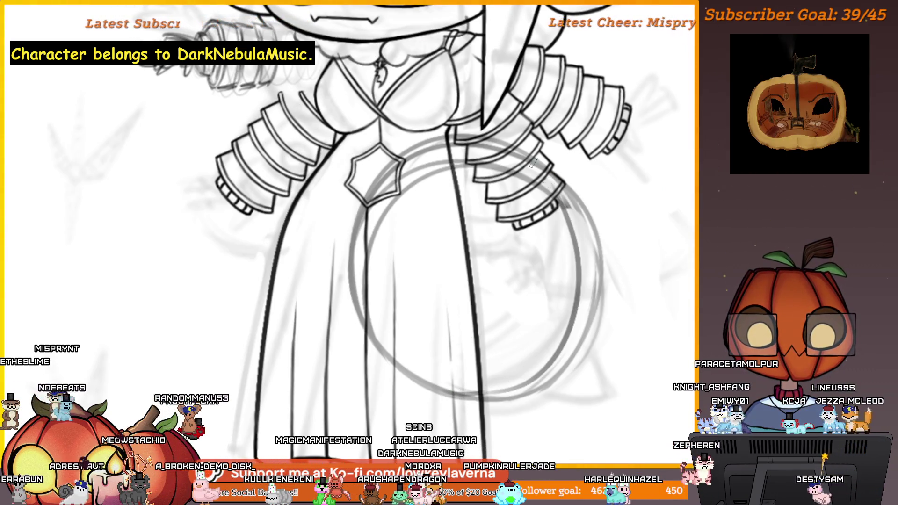
{"action": "mouse_move", "coordinate": [548, 312]}
{"action": "left_mouse_down"}
{"action": "mouse_move", "coordinate": [316, 297]}
{"action": "mouse_move", "coordinate": [467, 328]}
{"action": "mouse_move", "coordinate": [486, 341]}
{"action": "mouse_move", "coordinate": [502, 383]}
{"action": "mouse_move", "coordinate": [525, 391]}
{"action": "left_mouse_up"}
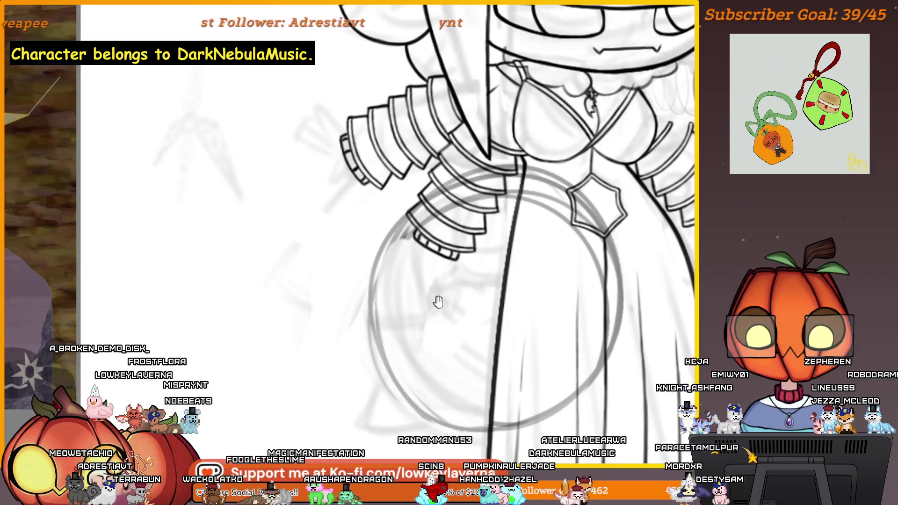
{"action": "left_click_drag", "start_coordinate": [437, 300], "coordinate": [416, 284]}
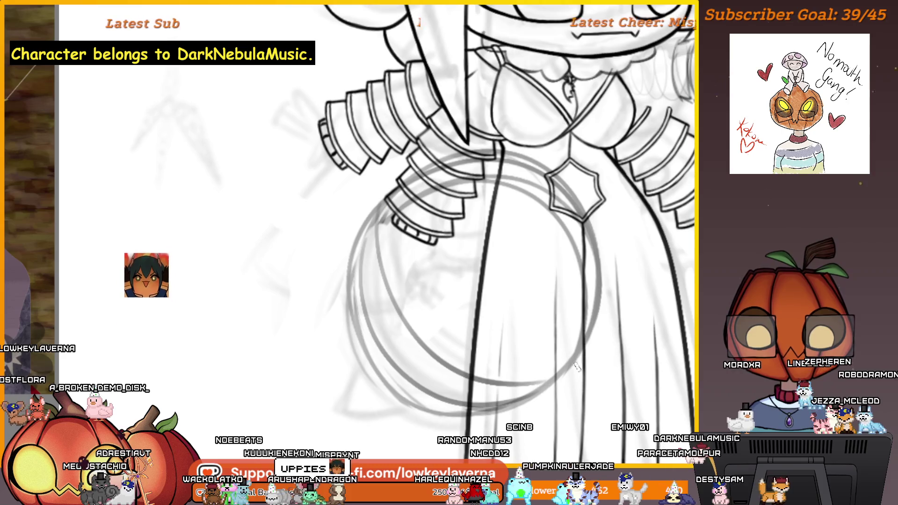
{"action": "left_click_drag", "start_coordinate": [383, 213], "coordinate": [328, 223]}
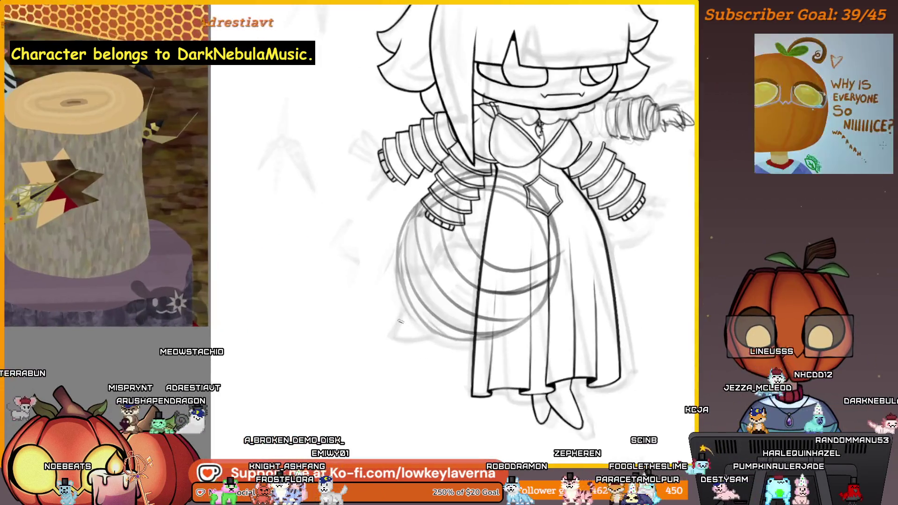
Add a short stroke beside the gown, flip the view, and undo trial guide lines across the tail sphere.
{"action": "left_click_drag", "start_coordinate": [402, 311], "coordinate": [394, 341]}
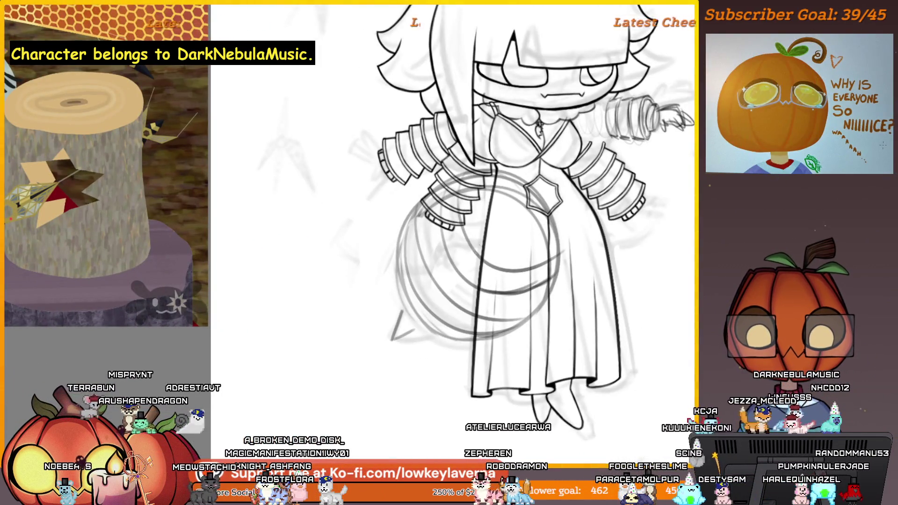
{"action": "key", "text": "m"}
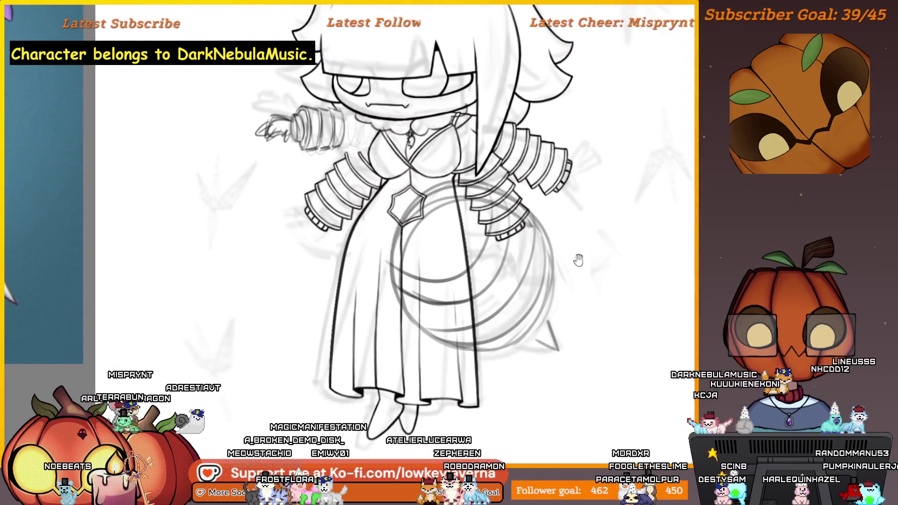
{"action": "left_click_drag", "start_coordinate": [402, 208], "coordinate": [566, 348]}
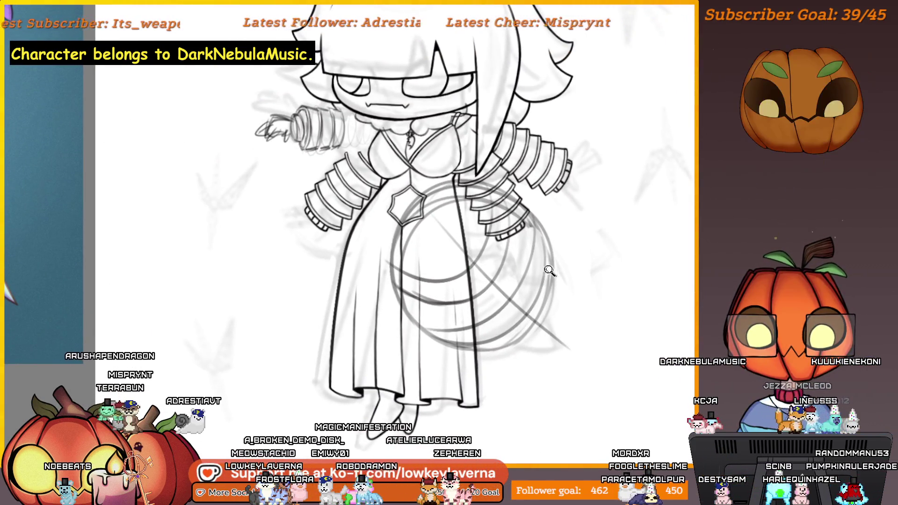
{"action": "left_click_drag", "start_coordinate": [568, 350], "coordinate": [555, 320]}
{"action": "key", "text": "ctrl+z"}
{"action": "key", "text": "ctrl+z"}
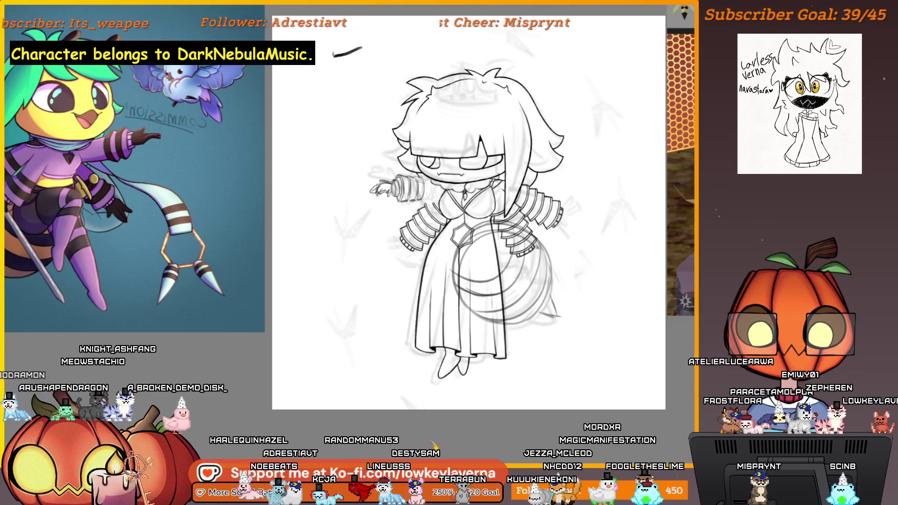
Sketch a small arrow near the top of the canvas.
{"action": "left_click_drag", "start_coordinate": [335, 48], "coordinate": [339, 67]}
{"action": "left_click_drag", "start_coordinate": [361, 47], "coordinate": [327, 57]}
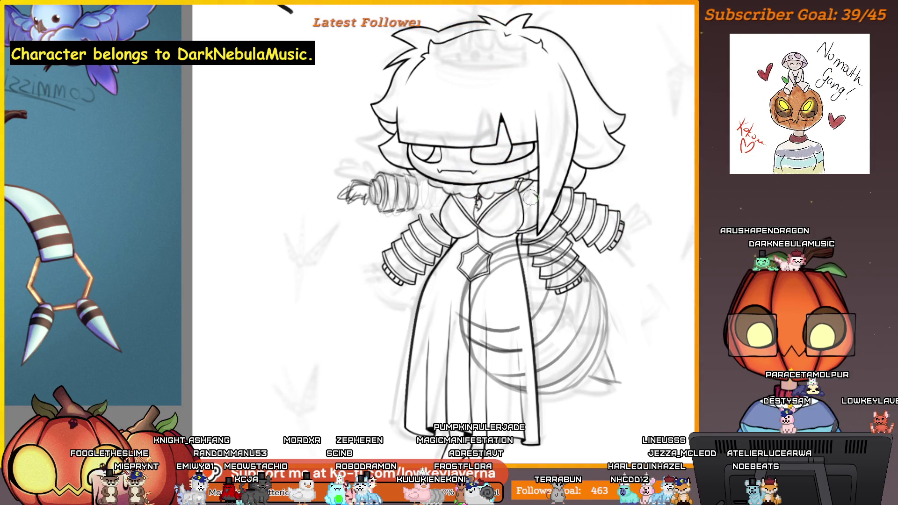
{"action": "left_click_drag", "start_coordinate": [542, 265], "coordinate": [519, 239]}
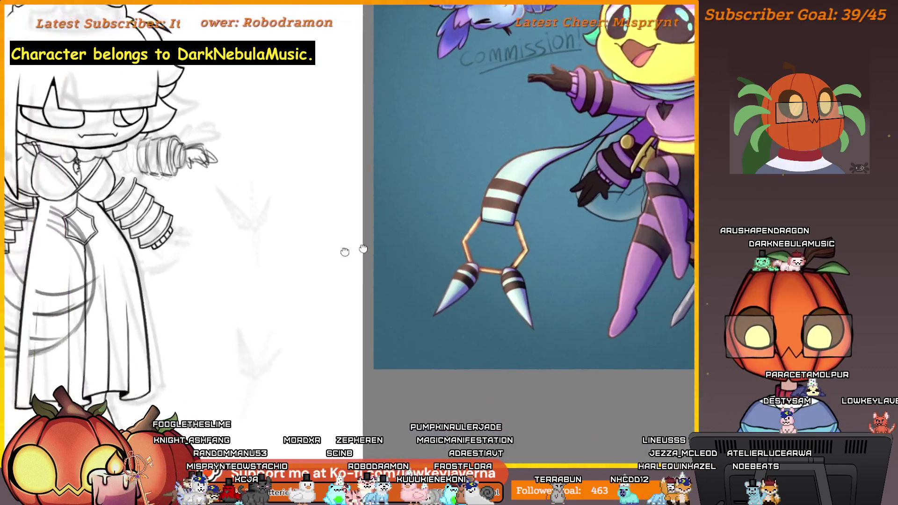
Flip the view back to normal, pan right, and zoom out to show the full figure.
{"action": "key", "text": "h"}
{"action": "left_click_drag", "start_coordinate": [528, 316], "coordinate": [561, 326]}
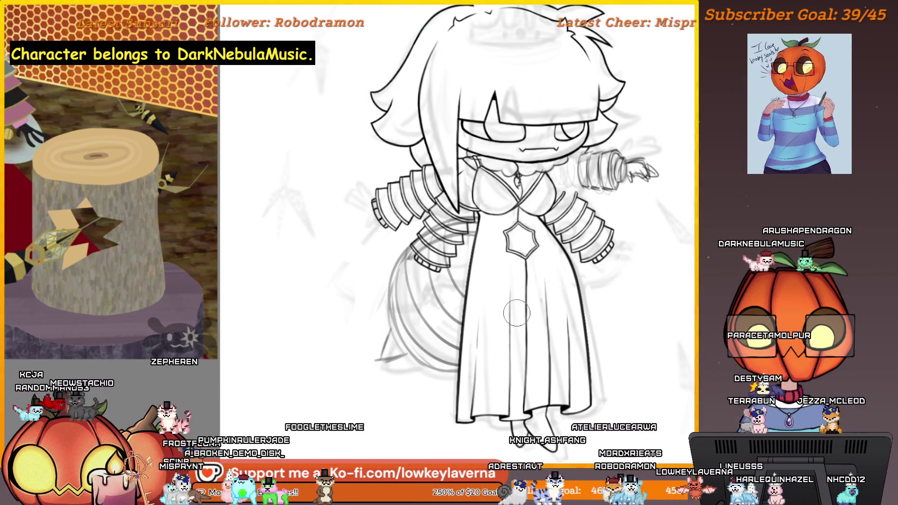
{"action": "left_click_drag", "start_coordinate": [518, 300], "coordinate": [536, 293]}
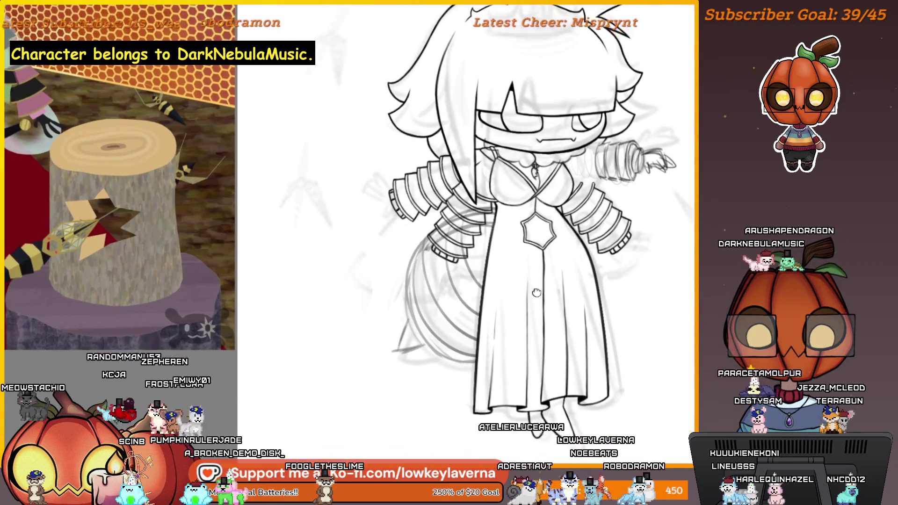
{"action": "scroll", "coordinate": [519, 292], "scroll_direction": "down", "scroll_amount": 2}
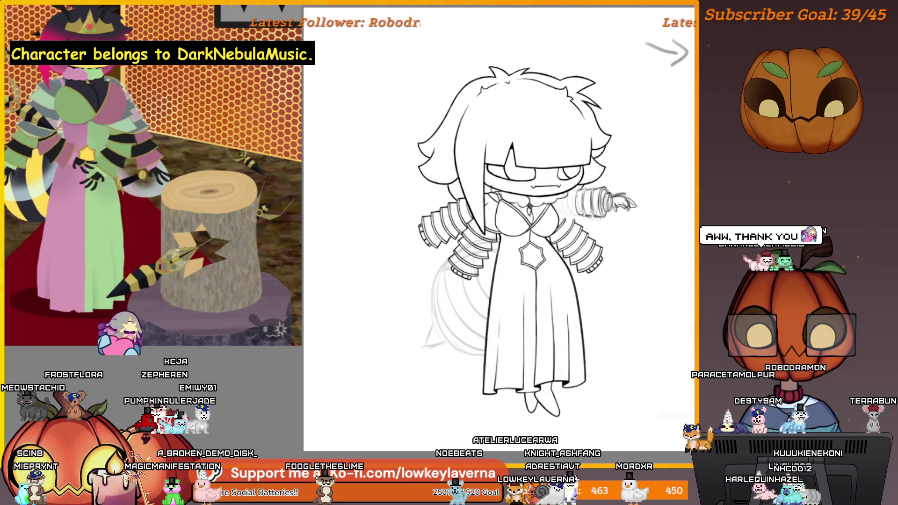
Ink the tail's outer curve below the sleeve in black, redrawing it after one undo.
{"action": "scroll", "coordinate": [462, 271], "scroll_direction": "up", "scroll_amount": 4}
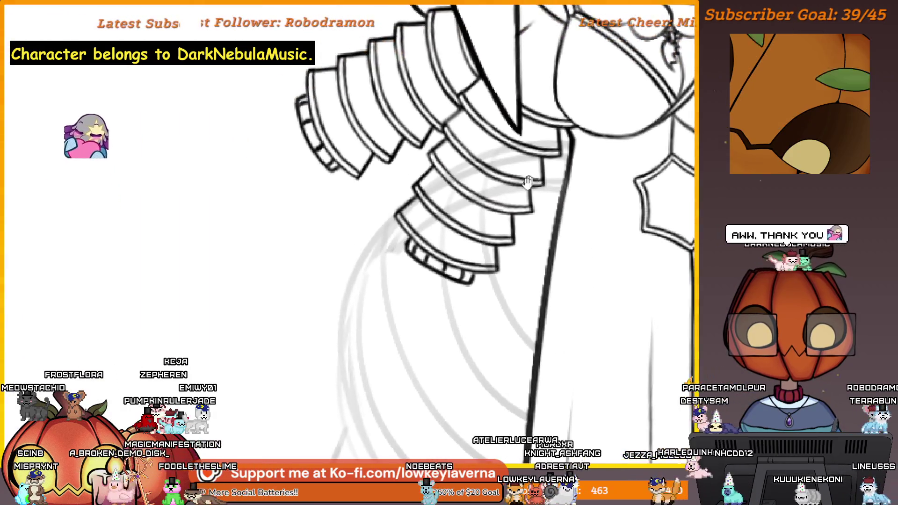
{"action": "scroll", "coordinate": [470, 250], "scroll_direction": "up", "scroll_amount": 2}
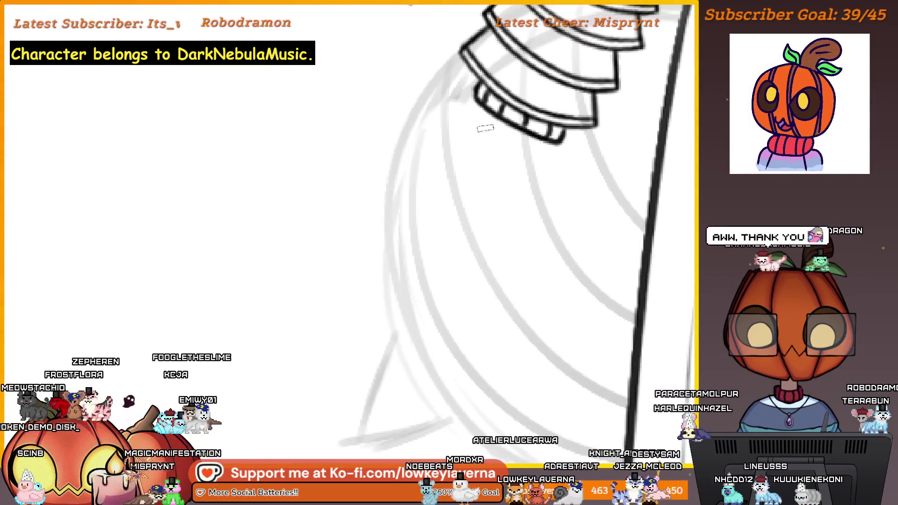
{"action": "scroll", "coordinate": [484, 128], "scroll_direction": "down", "scroll_amount": 2}
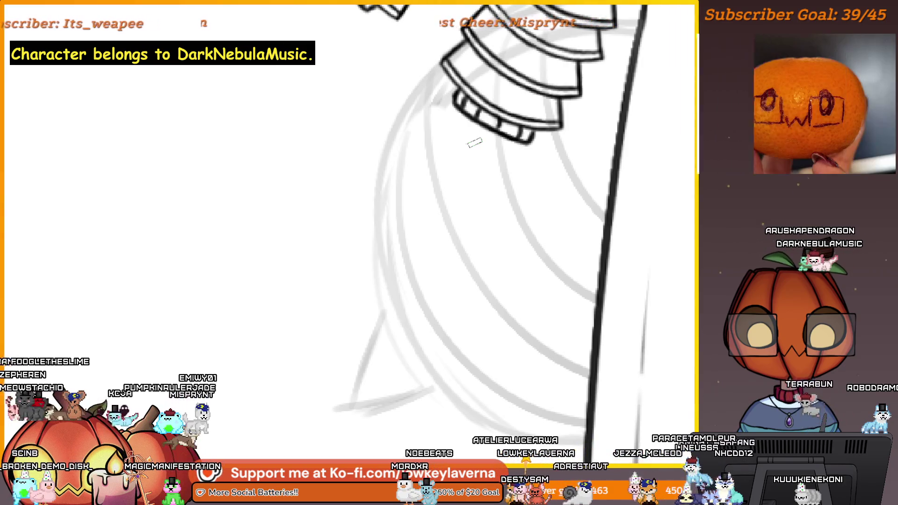
{"action": "left_click_drag", "start_coordinate": [549, 371], "coordinate": [567, 361]}
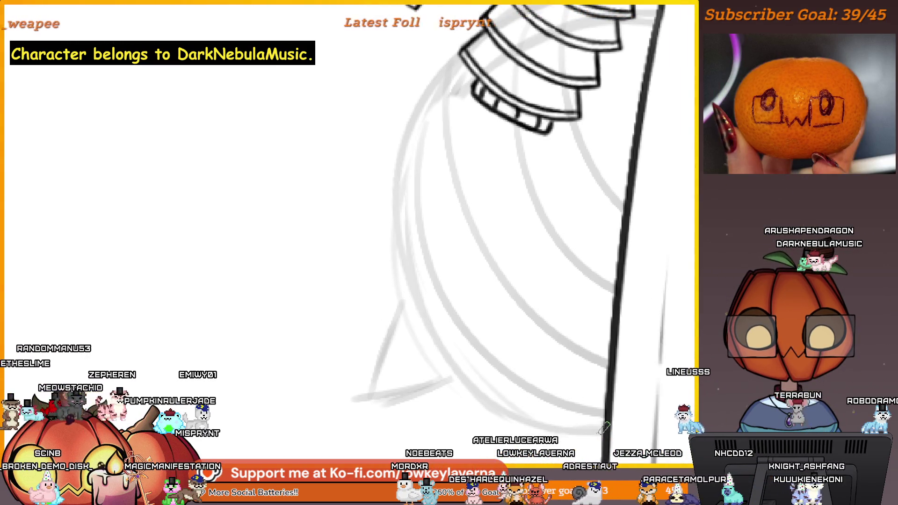
{"action": "left_click_drag", "start_coordinate": [498, 403], "coordinate": [444, 70]}
{"action": "scroll", "coordinate": [556, 196], "scroll_direction": "down", "scroll_amount": 3}
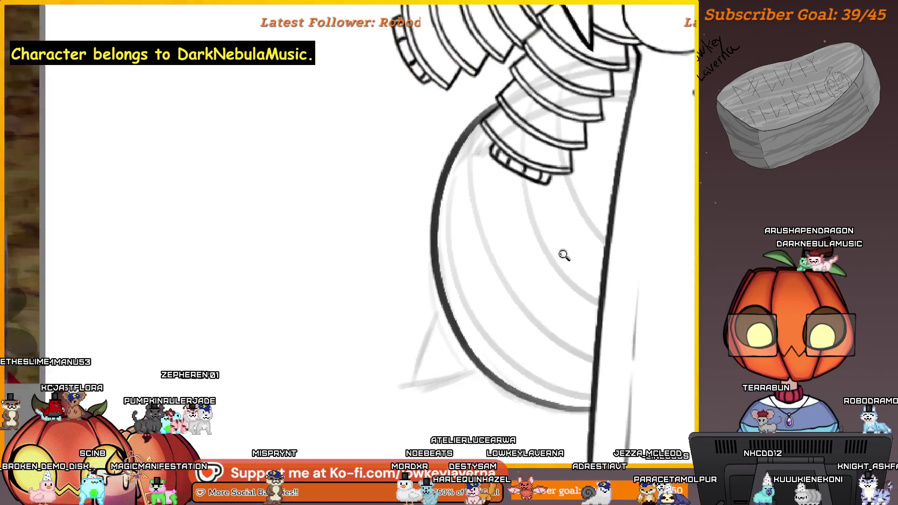
{"action": "key", "text": "ctrl+z"}
{"action": "left_click_drag", "start_coordinate": [474, 351], "coordinate": [488, 154]}
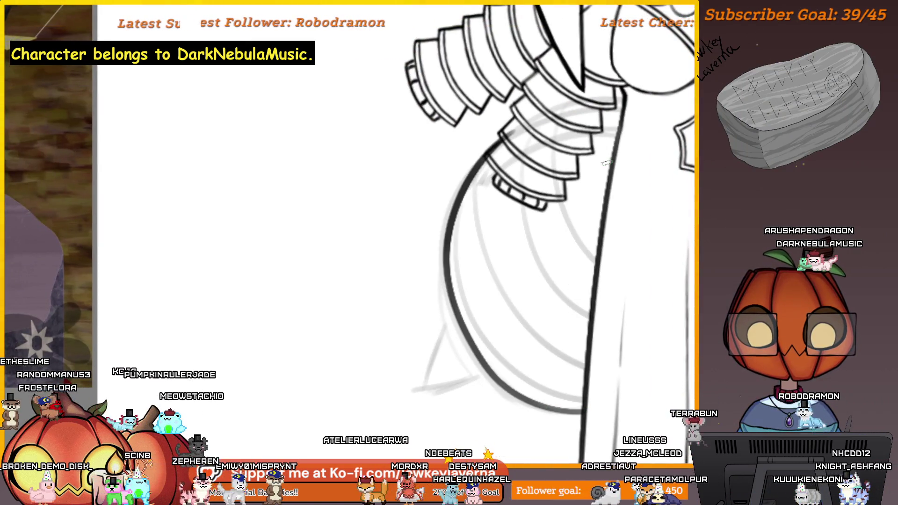
Pan and zoom around the gown and sleeve to bring the tail's right-side bands into view.
{"action": "scroll", "coordinate": [582, 247], "scroll_direction": "up", "scroll_amount": 2}
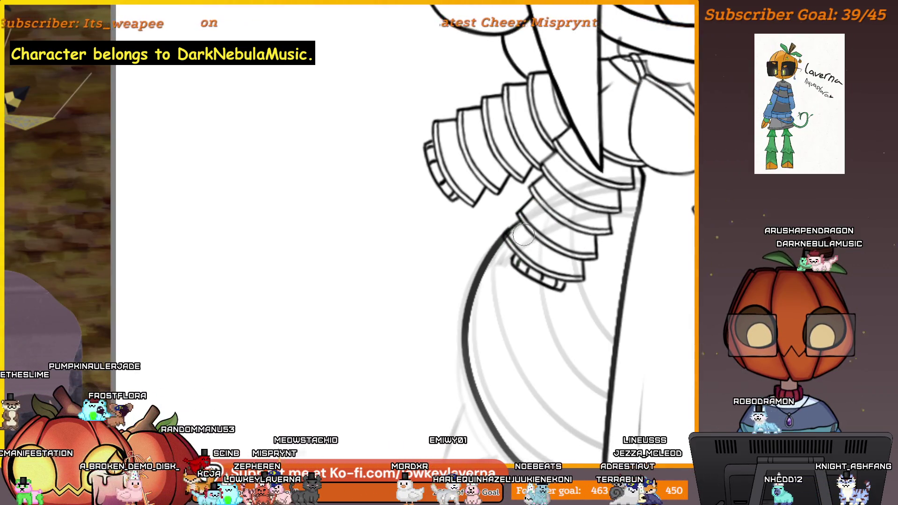
{"action": "scroll", "coordinate": [530, 250], "scroll_direction": "up", "scroll_amount": 4}
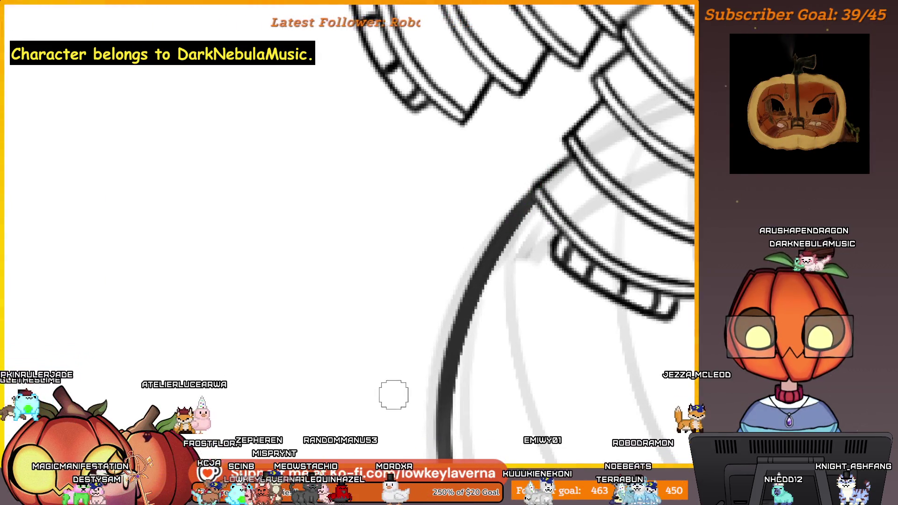
{"action": "scroll", "coordinate": [501, 278], "scroll_direction": "down", "scroll_amount": 5}
{"action": "scroll", "coordinate": [508, 290], "scroll_direction": "up", "scroll_amount": 5}
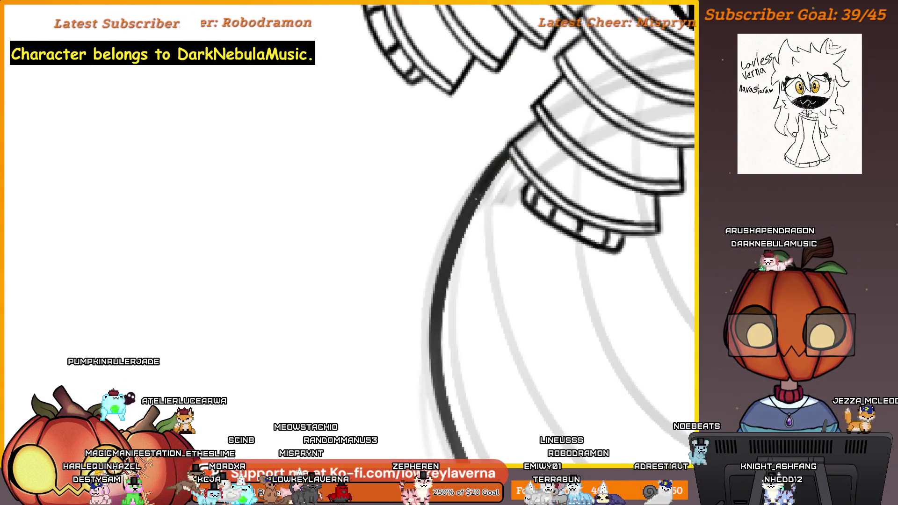
{"action": "scroll", "coordinate": [497, 315], "scroll_direction": "down", "scroll_amount": 3}
{"action": "scroll", "coordinate": [241, 363], "scroll_direction": "up", "scroll_amount": 3}
{"action": "left_click_drag", "start_coordinate": [241, 363], "coordinate": [648, 308]}
{"action": "left_click_drag", "start_coordinate": [593, 346], "coordinate": [664, 346]}
{"action": "left_click_drag", "start_coordinate": [582, 391], "coordinate": [645, 345]}
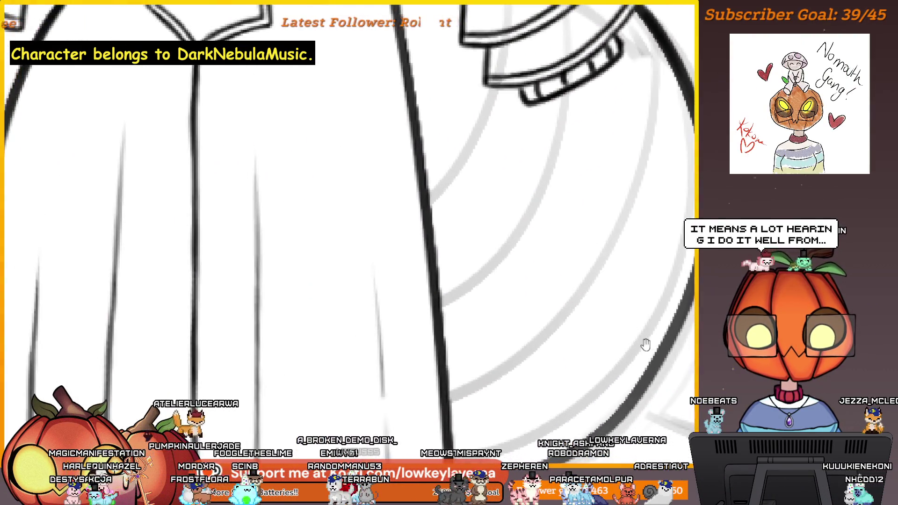
{"action": "mouse_move", "coordinate": [601, 392]}
{"action": "left_mouse_down"}
{"action": "mouse_move", "coordinate": [635, 363]}
{"action": "mouse_move", "coordinate": [655, 321]}
{"action": "mouse_move", "coordinate": [641, 369]}
{"action": "mouse_move", "coordinate": [547, 358]}
{"action": "left_mouse_up"}
{"action": "mouse_move", "coordinate": [645, 360]}
{"action": "left_mouse_down"}
{"action": "mouse_move", "coordinate": [645, 341]}
{"action": "mouse_move", "coordinate": [588, 322]}
{"action": "mouse_move", "coordinate": [539, 338]}
{"action": "mouse_move", "coordinate": [591, 240]}
{"action": "mouse_move", "coordinate": [580, 225]}
{"action": "left_mouse_up"}
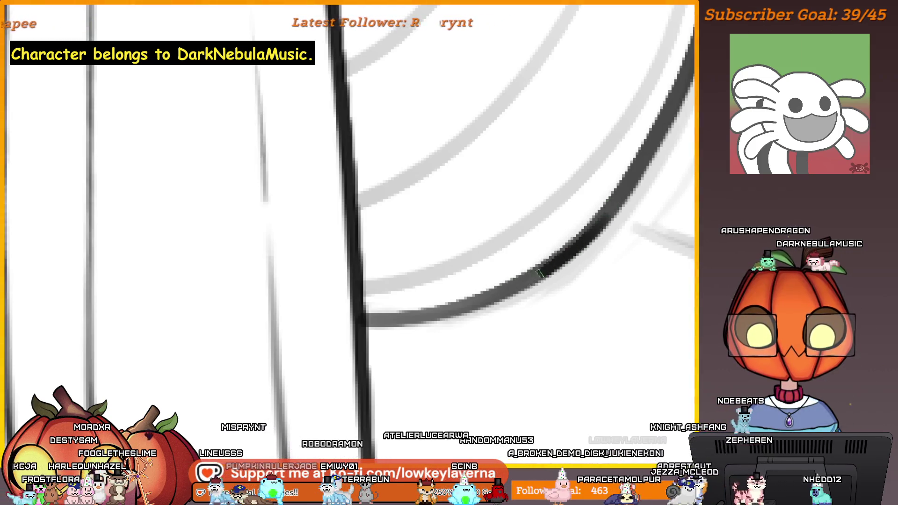
Ink a dark arc at the tail's bottom and briefly mirror the view to check it.
{"action": "left_click_drag", "start_coordinate": [557, 262], "coordinate": [405, 315]}
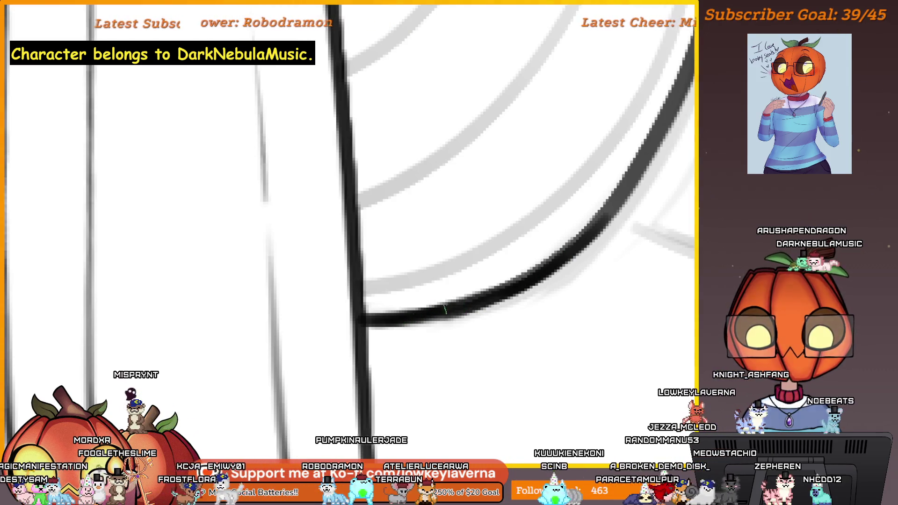
{"action": "scroll", "coordinate": [587, 224], "scroll_direction": "down", "scroll_amount": 5}
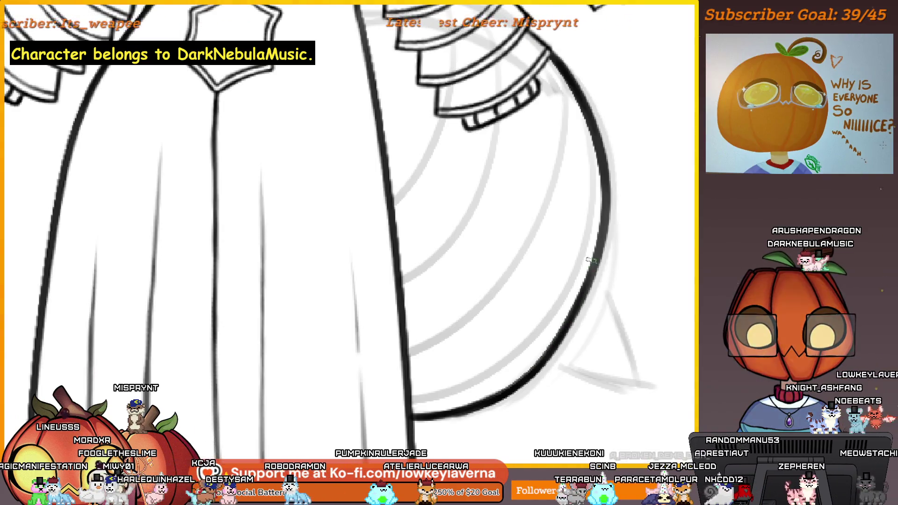
{"action": "key", "text": "h"}
{"action": "scroll", "coordinate": [514, 327], "scroll_direction": "up", "scroll_amount": 2}
{"action": "key", "text": "h"}
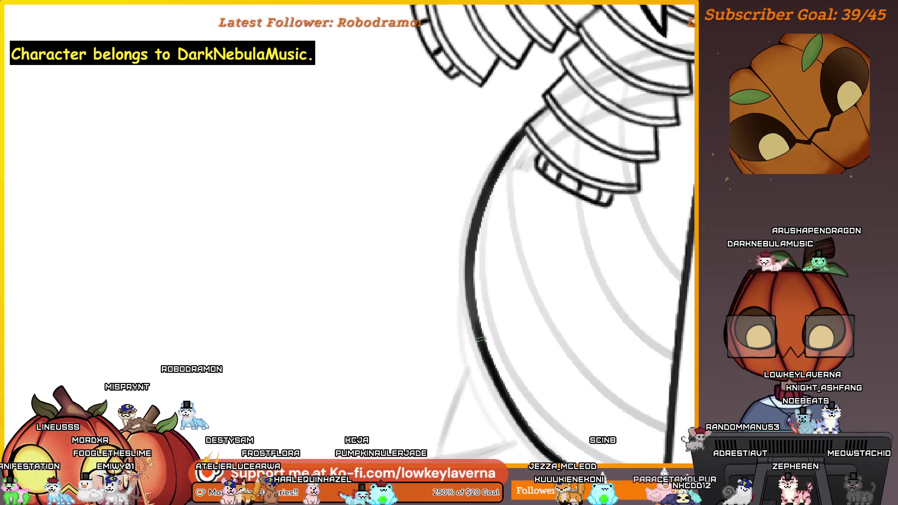
{"action": "scroll", "coordinate": [476, 348], "scroll_direction": "up", "scroll_amount": 1}
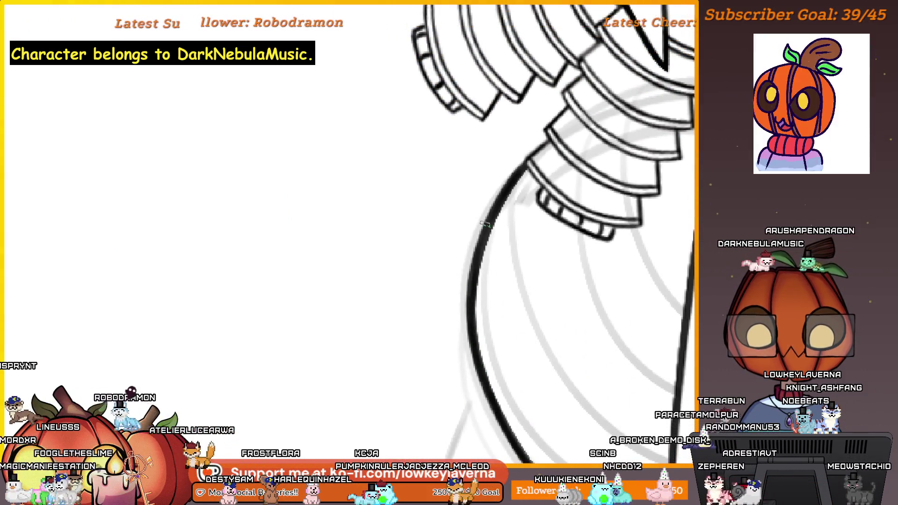
{"action": "scroll", "coordinate": [497, 234], "scroll_direction": "up", "scroll_amount": 1}
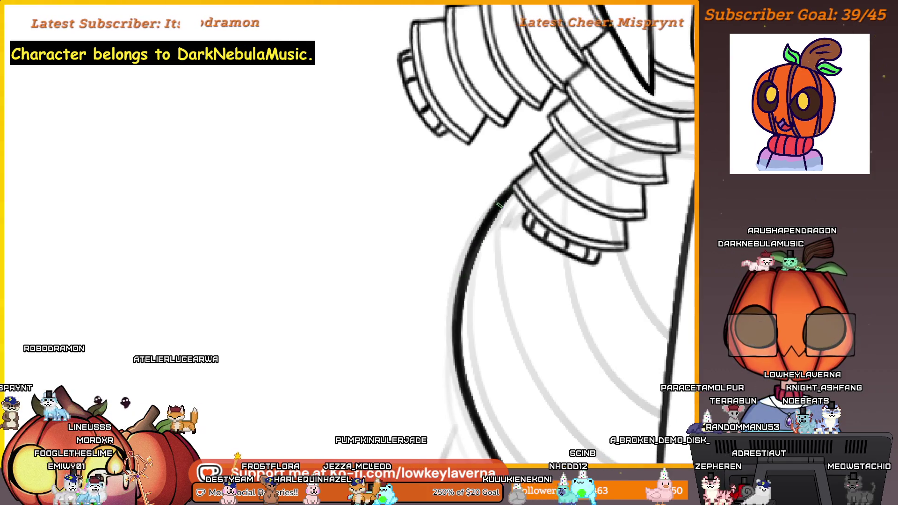
{"action": "scroll", "coordinate": [497, 209], "scroll_direction": "down", "scroll_amount": 2}
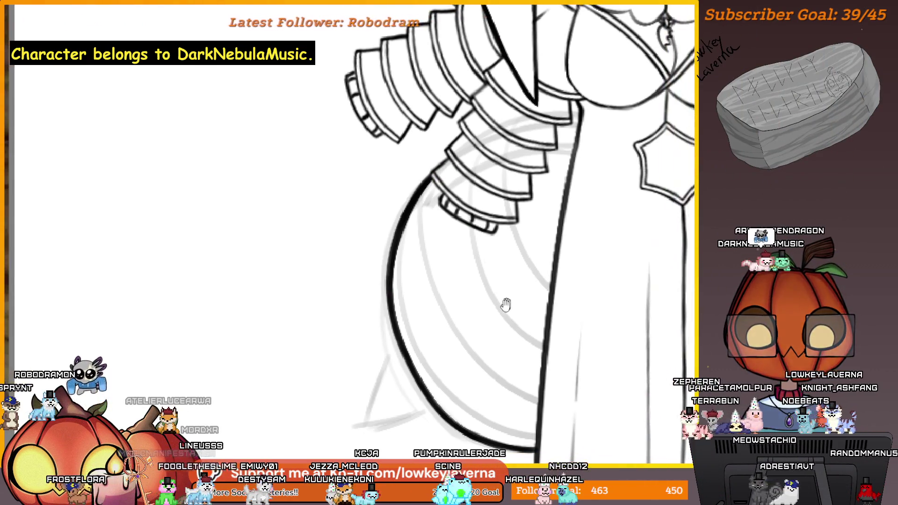
{"action": "scroll", "coordinate": [535, 341], "scroll_direction": "up", "scroll_amount": 2}
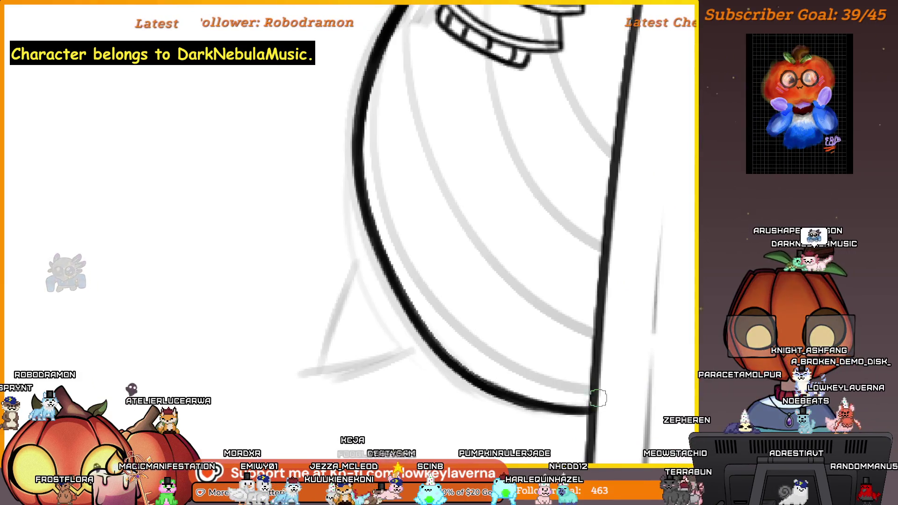
{"action": "scroll", "coordinate": [481, 290], "scroll_direction": "down", "scroll_amount": 2}
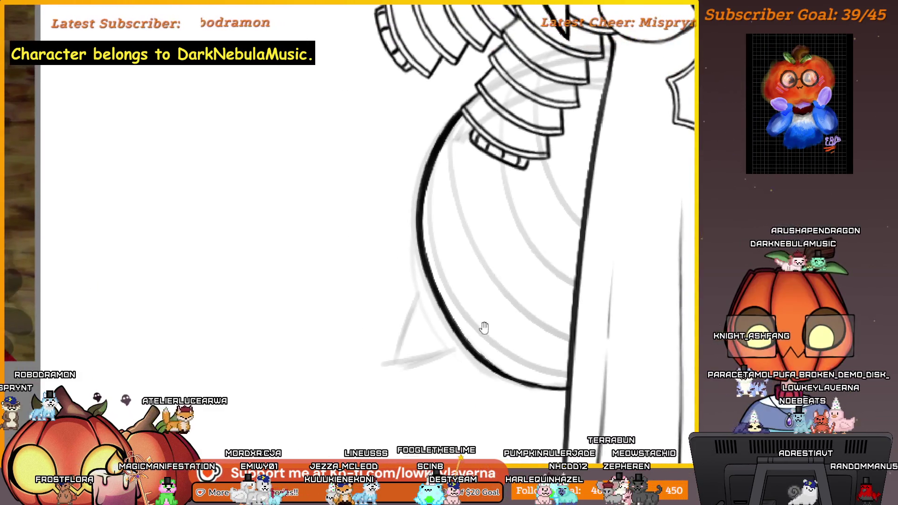
{"action": "left_click_drag", "start_coordinate": [469, 337], "coordinate": [508, 382]}
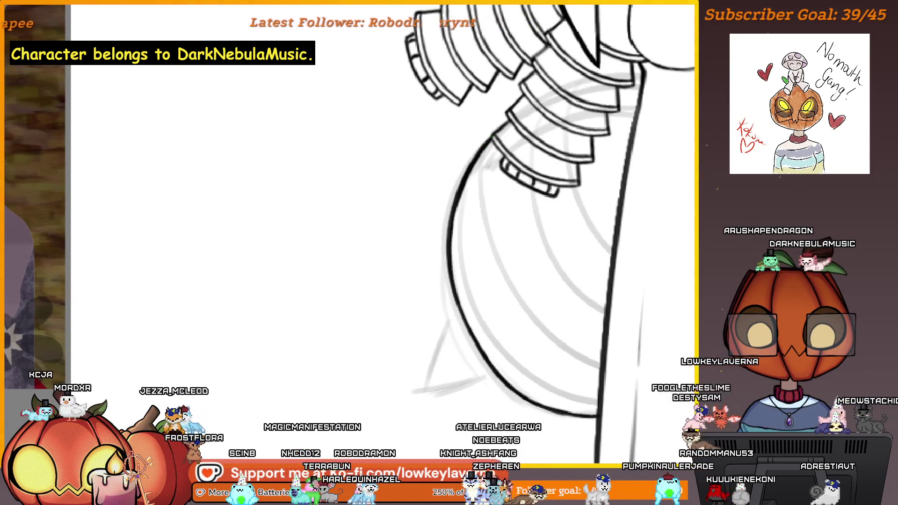
{"action": "left_click_drag", "start_coordinate": [453, 249], "coordinate": [452, 230]}
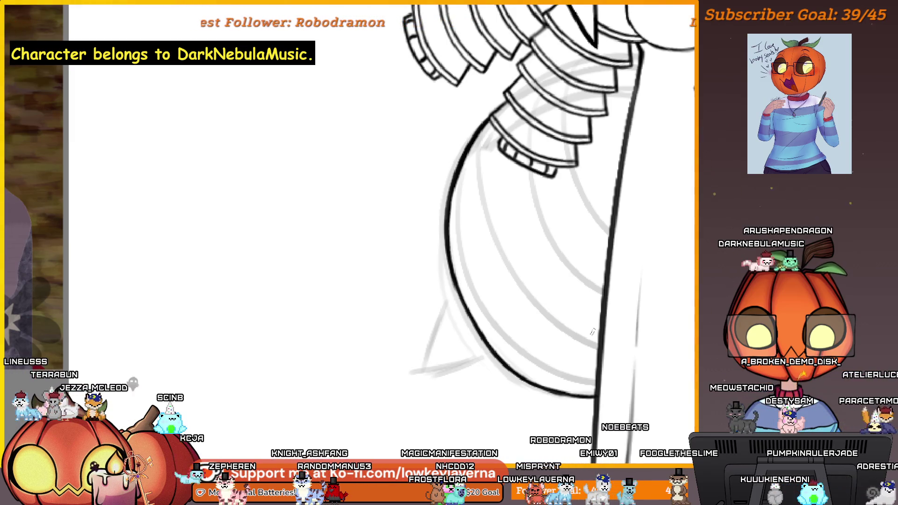
{"action": "left_click_drag", "start_coordinate": [591, 361], "coordinate": [556, 364]}
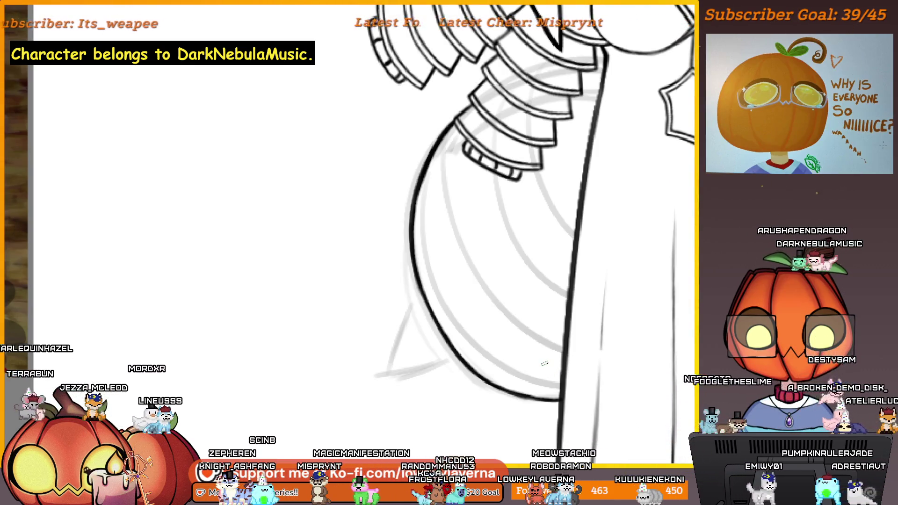
Mirror the canvas again and thicken the tail's lower curve.
{"action": "key", "text": "h"}
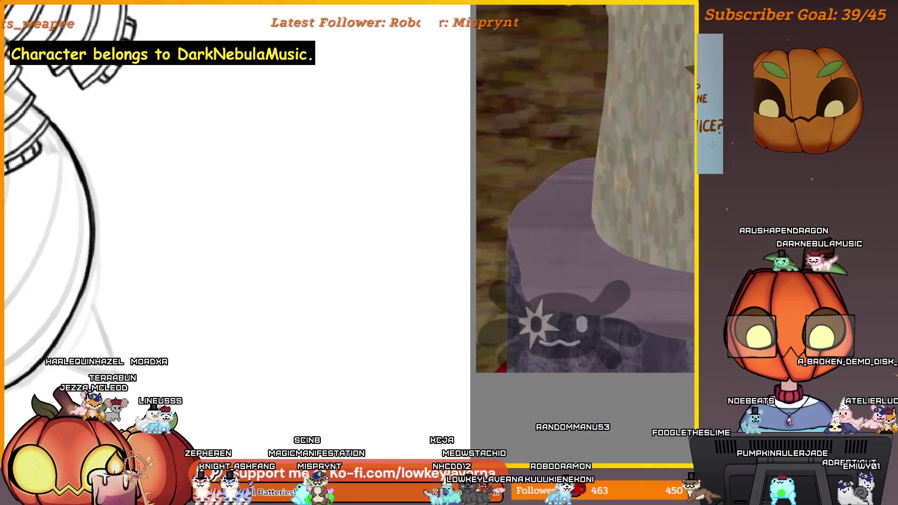
{"action": "scroll", "coordinate": [633, 284], "scroll_direction": "up", "scroll_amount": 5}
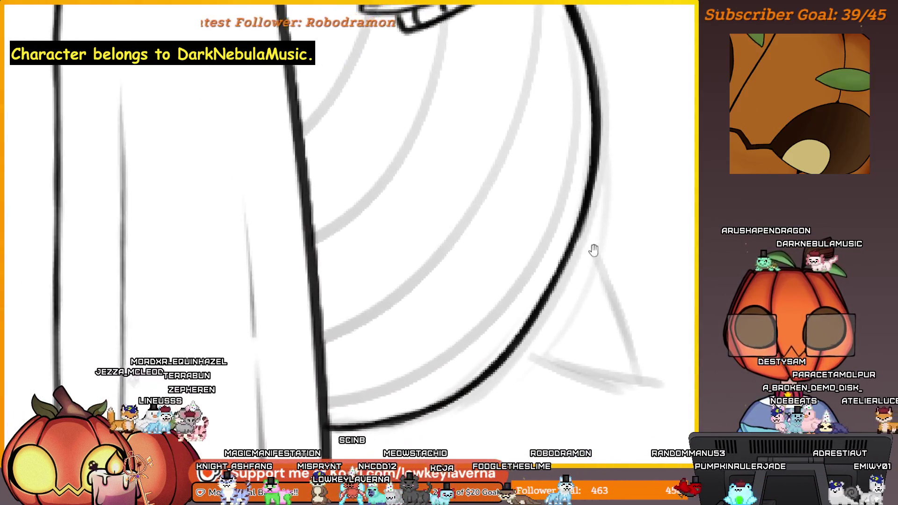
{"action": "left_click_drag", "start_coordinate": [606, 168], "coordinate": [610, 111]}
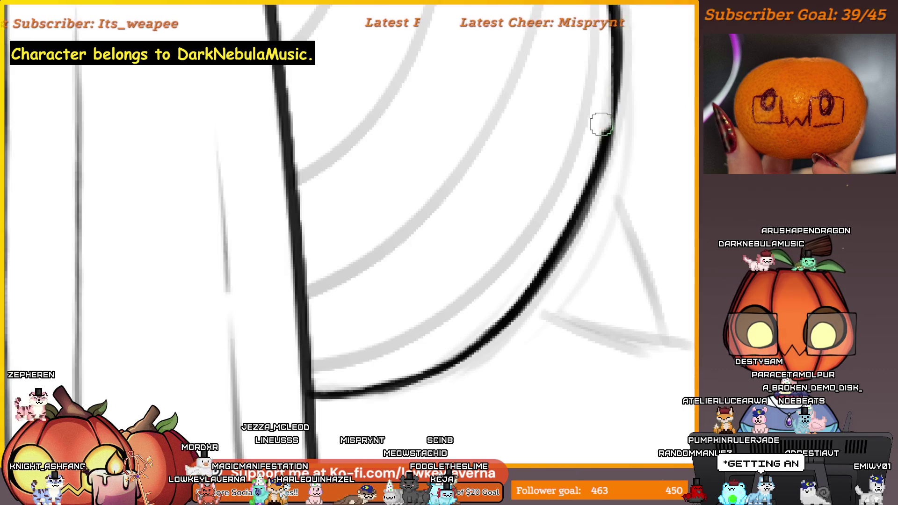
{"action": "scroll", "coordinate": [547, 252], "scroll_direction": "down", "scroll_amount": 8}
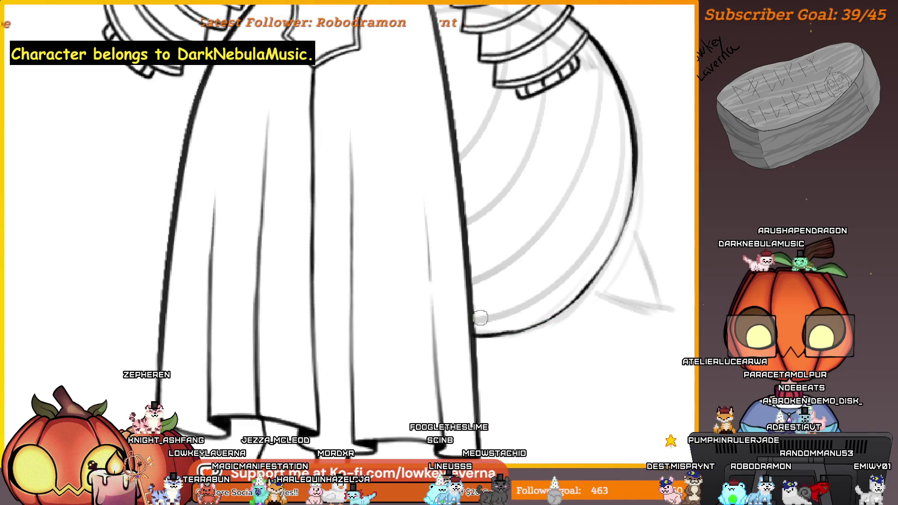
{"action": "scroll", "coordinate": [628, 207], "scroll_direction": "up", "scroll_amount": 6}
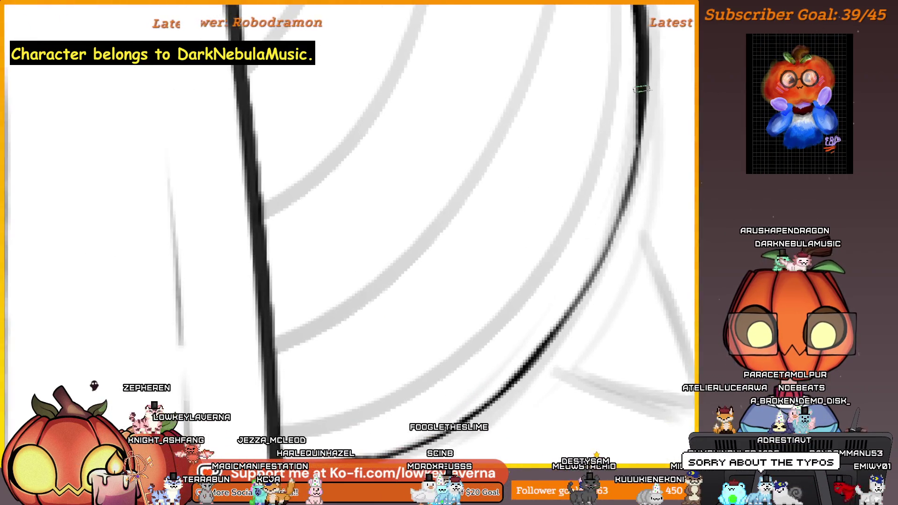
{"action": "left_click_drag", "start_coordinate": [641, 72], "coordinate": [627, 191]}
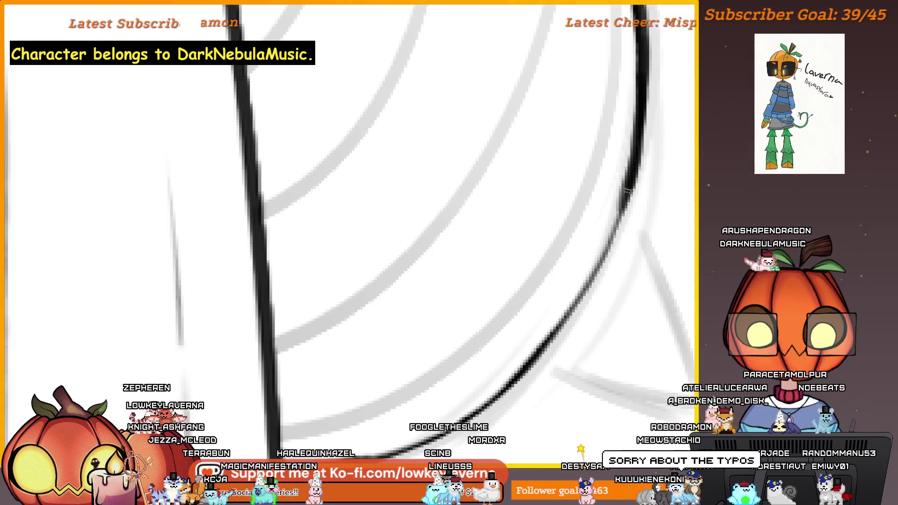
{"action": "left_click_drag", "start_coordinate": [608, 253], "coordinate": [636, 229]}
{"action": "left_click_drag", "start_coordinate": [650, 173], "coordinate": [570, 294]}
{"action": "mouse_move", "coordinate": [631, 196]}
{"action": "left_mouse_down"}
{"action": "mouse_move", "coordinate": [535, 307]}
{"action": "mouse_move", "coordinate": [585, 261]}
{"action": "left_mouse_up"}
Darken the tail curve from upper right down into the corner where it meets the gown.
{"action": "left_click_drag", "start_coordinate": [658, 200], "coordinate": [533, 330]}
{"action": "mouse_move", "coordinate": [635, 237]}
{"action": "left_mouse_down"}
{"action": "mouse_move", "coordinate": [668, 224]}
{"action": "mouse_move", "coordinate": [611, 275]}
{"action": "mouse_move", "coordinate": [647, 267]}
{"action": "left_mouse_up"}
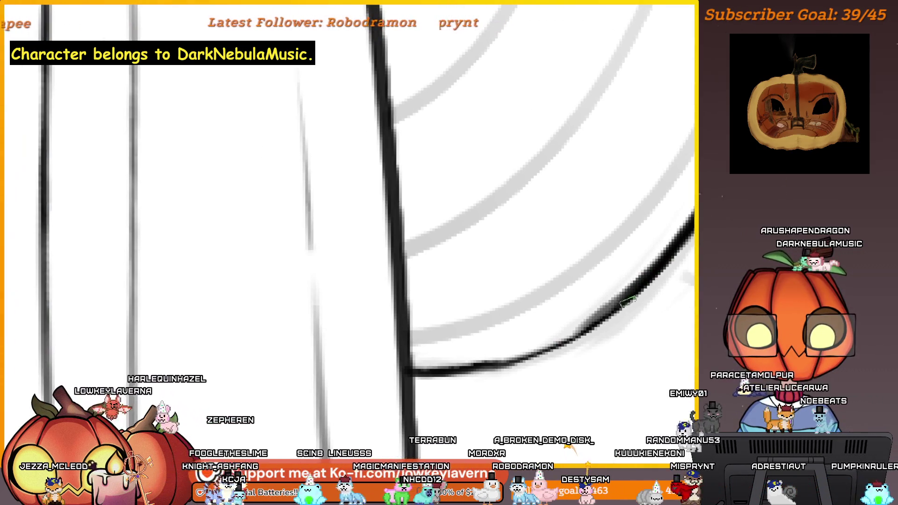
{"action": "left_click_drag", "start_coordinate": [687, 224], "coordinate": [594, 322]}
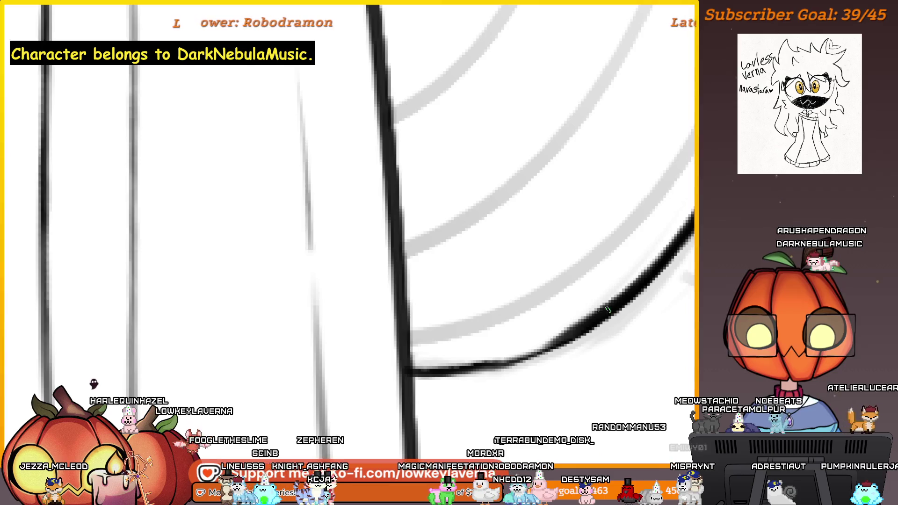
{"action": "left_click_drag", "start_coordinate": [568, 337], "coordinate": [440, 367]}
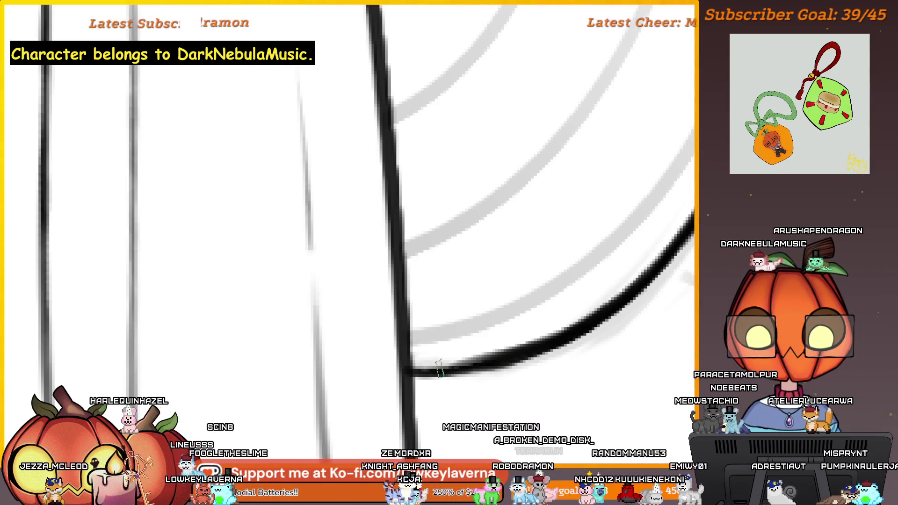
{"action": "mouse_move", "coordinate": [498, 362]}
{"action": "left_mouse_down"}
{"action": "mouse_move", "coordinate": [554, 334]}
{"action": "mouse_move", "coordinate": [468, 344]}
{"action": "left_mouse_up"}
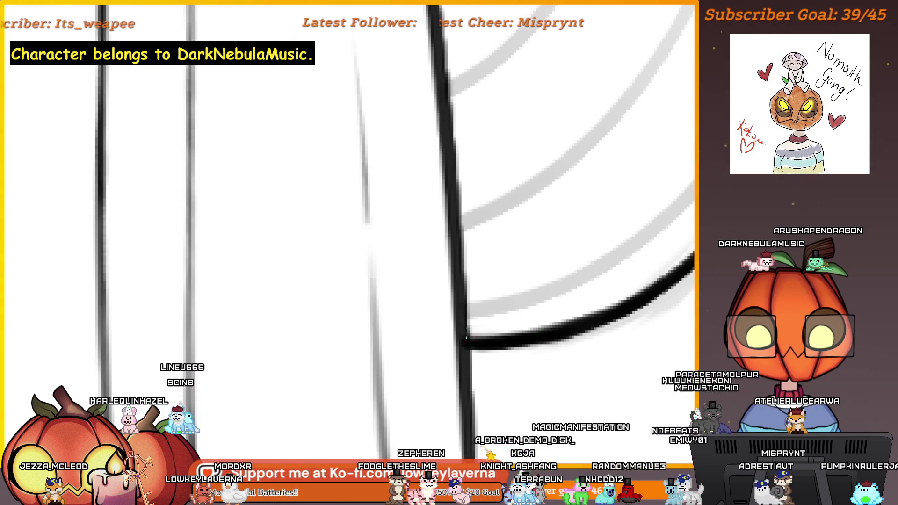
{"action": "scroll", "coordinate": [597, 297], "scroll_direction": "down", "scroll_amount": 5}
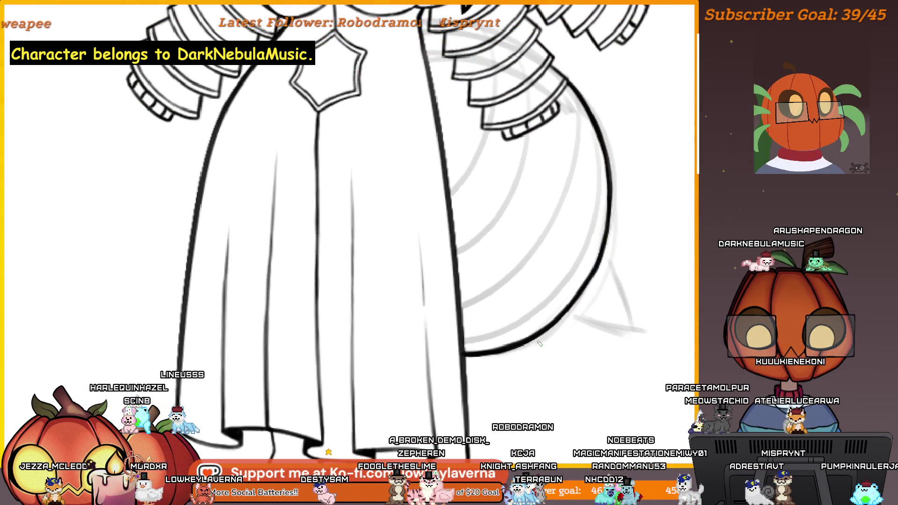
Mirror the view, pan to the tail, and lasso the triangular tip at its end.
{"action": "key", "text": "m"}
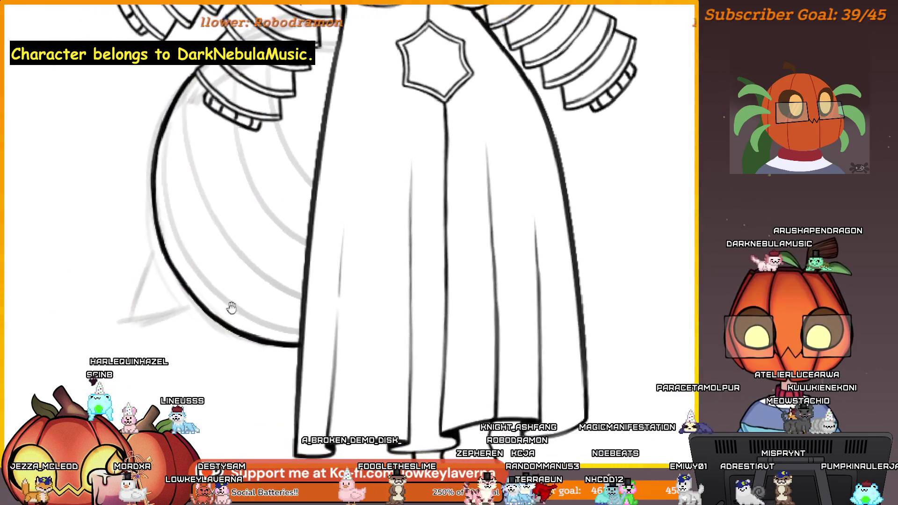
{"action": "left_click_drag", "start_coordinate": [231, 307], "coordinate": [263, 298]}
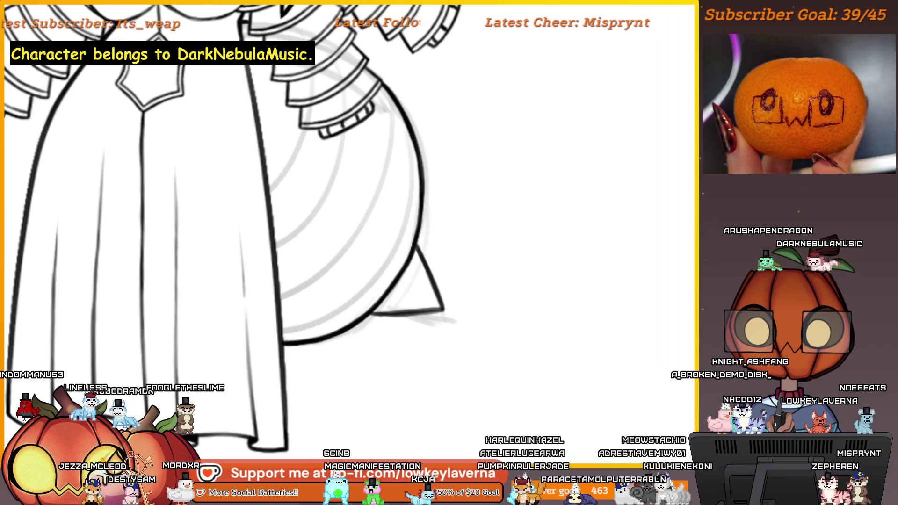
{"action": "mouse_move", "coordinate": [384, 307]}
{"action": "left_mouse_down"}
{"action": "mouse_move", "coordinate": [418, 337]}
{"action": "mouse_move", "coordinate": [456, 281]}
{"action": "mouse_move", "coordinate": [426, 234]}
{"action": "mouse_move", "coordinate": [405, 266]}
{"action": "left_mouse_up"}
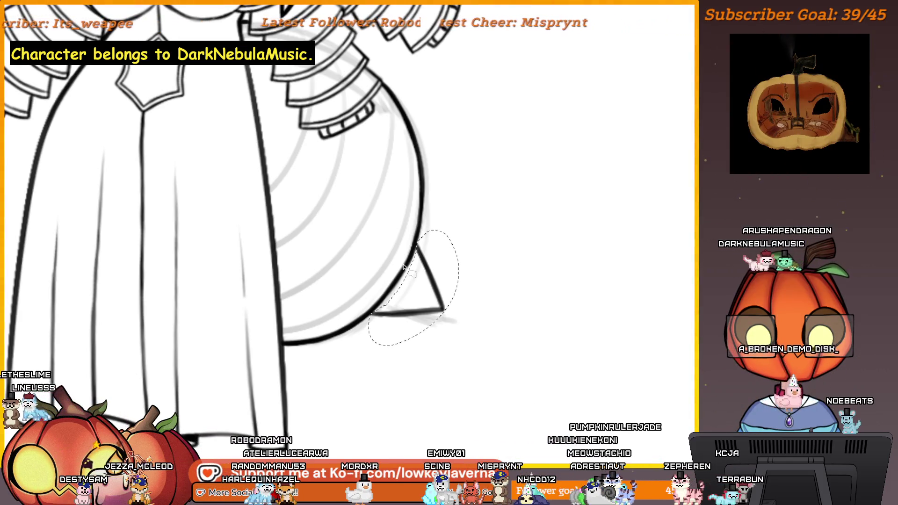
Rotate the lassoed triangle tip to sit against the tail's curve, apply it, and deselect.
{"action": "key", "text": "ctrl+t"}
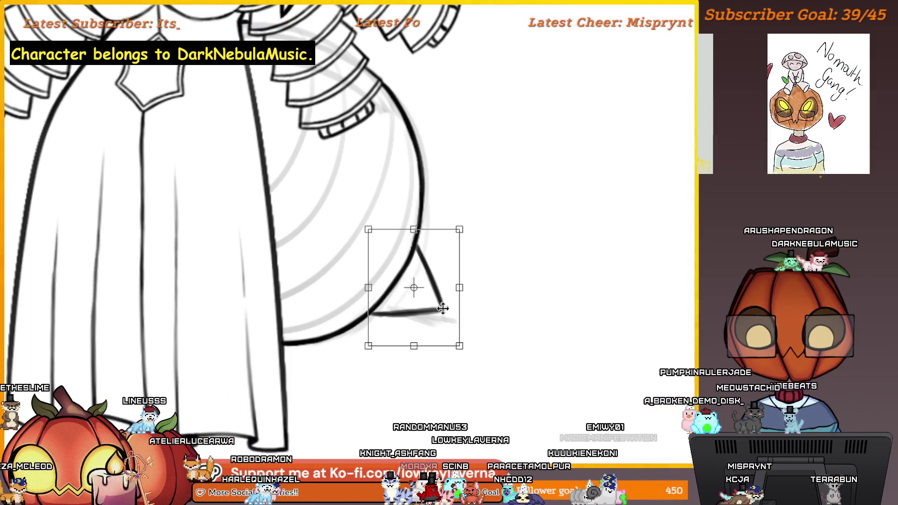
{"action": "mouse_move", "coordinate": [430, 339]}
{"action": "left_mouse_down"}
{"action": "mouse_move", "coordinate": [493, 326]}
{"action": "mouse_move", "coordinate": [475, 265]}
{"action": "mouse_move", "coordinate": [481, 234]}
{"action": "mouse_move", "coordinate": [474, 270]}
{"action": "left_mouse_up"}
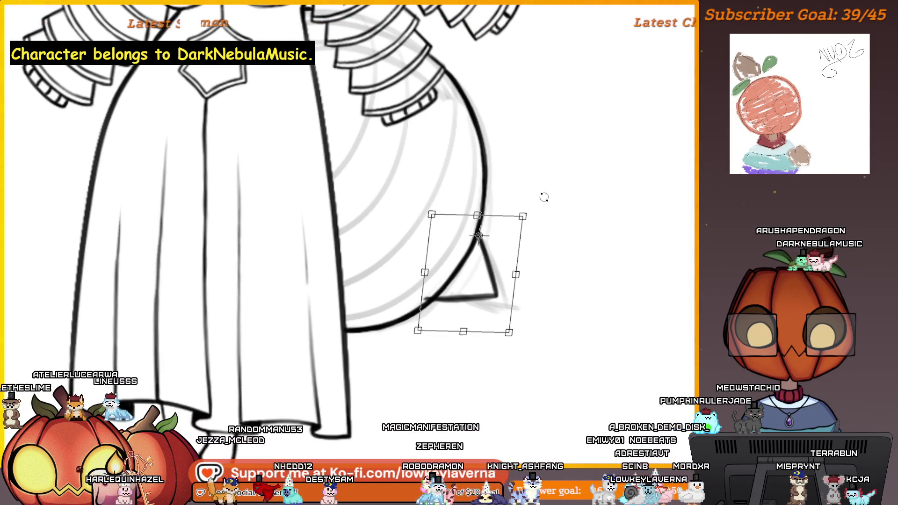
{"action": "key", "text": "m"}
{"action": "key", "text": "m"}
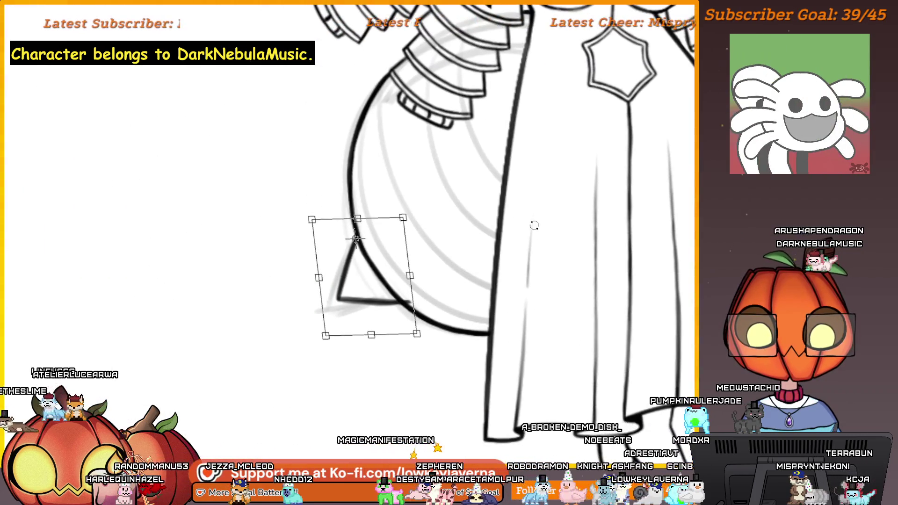
{"action": "key", "text": "Return"}
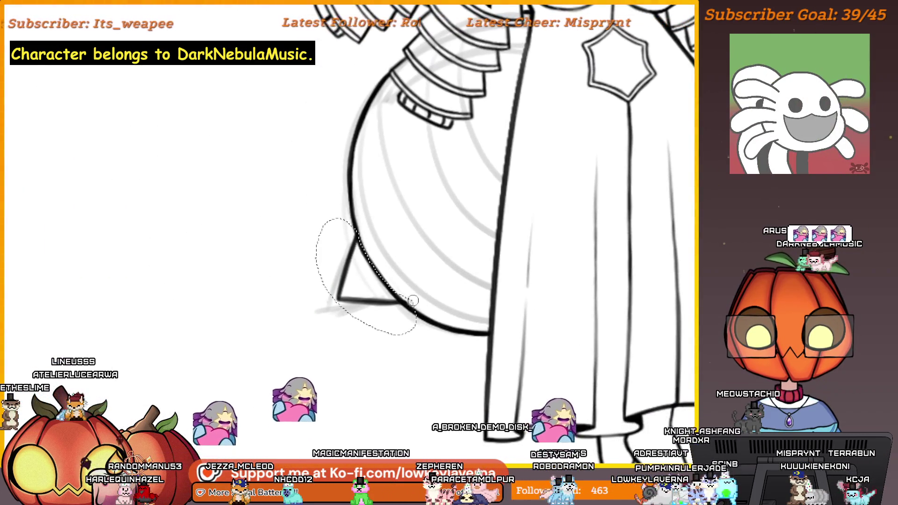
{"action": "key", "text": "ctrl+t"}
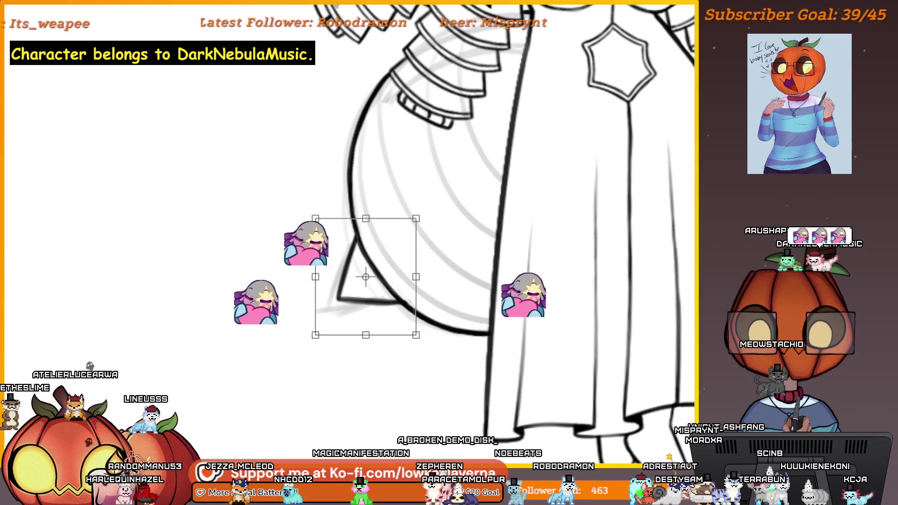
{"action": "key", "text": "Return"}
{"action": "key", "text": "ctrl+shift+a"}
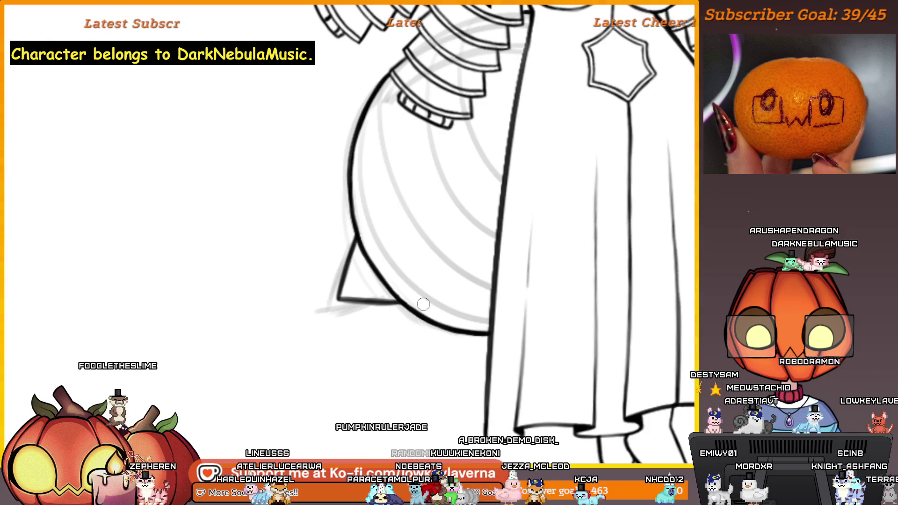
{"action": "key", "text": "m"}
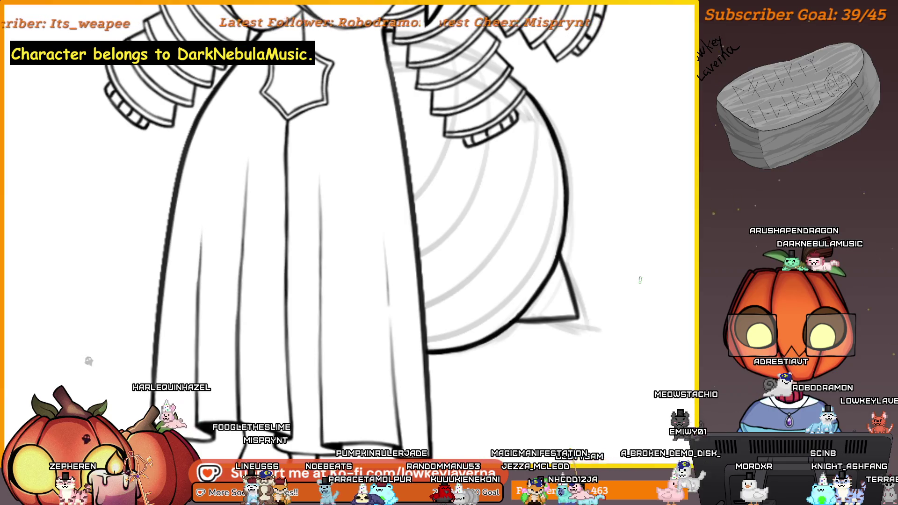
Zoom in close on the triangular tail tip.
{"action": "scroll", "coordinate": [577, 281], "scroll_direction": "up", "scroll_amount": 5}
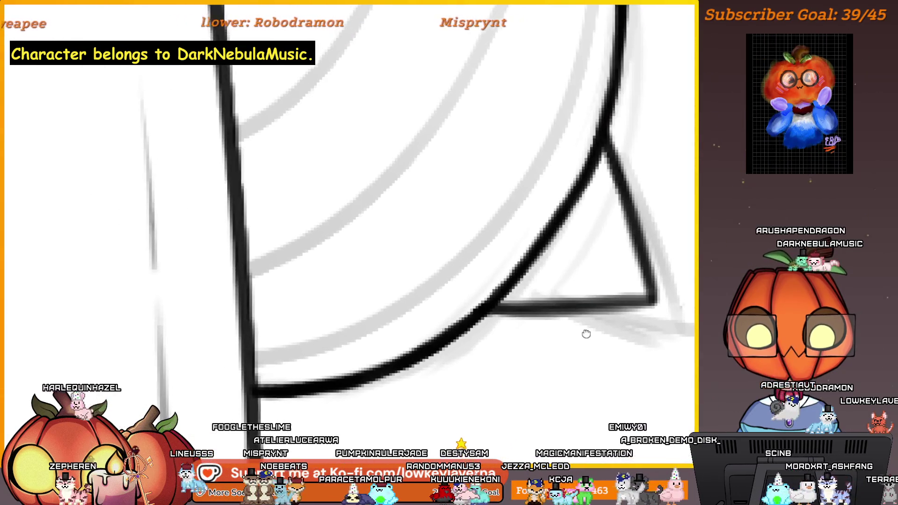
{"action": "mouse_move", "coordinate": [667, 286]}
{"action": "left_mouse_down"}
{"action": "mouse_move", "coordinate": [573, 202]}
{"action": "mouse_move", "coordinate": [548, 144]}
{"action": "left_mouse_up"}
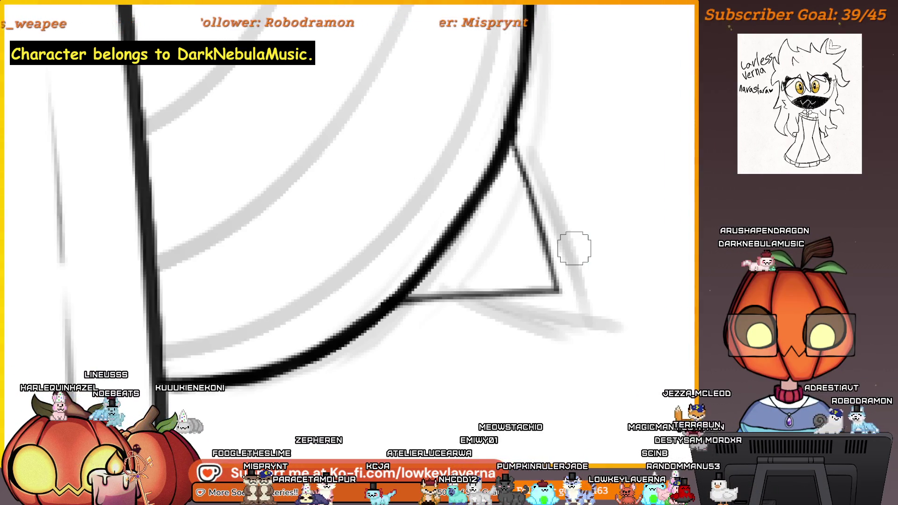
{"action": "left_click_drag", "start_coordinate": [559, 244], "coordinate": [556, 275]}
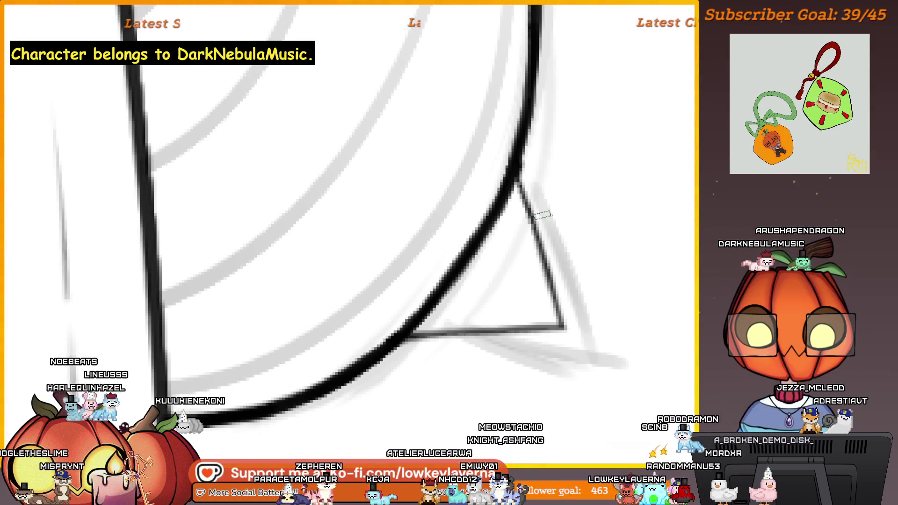
{"action": "mouse_move", "coordinate": [558, 378]}
{"action": "left_mouse_down"}
{"action": "mouse_move", "coordinate": [541, 321]}
{"action": "mouse_move", "coordinate": [594, 356]}
{"action": "mouse_move", "coordinate": [591, 371]}
{"action": "mouse_move", "coordinate": [587, 364]}
{"action": "mouse_move", "coordinate": [625, 377]}
{"action": "mouse_move", "coordinate": [615, 355]}
{"action": "mouse_move", "coordinate": [625, 354]}
{"action": "left_mouse_up"}
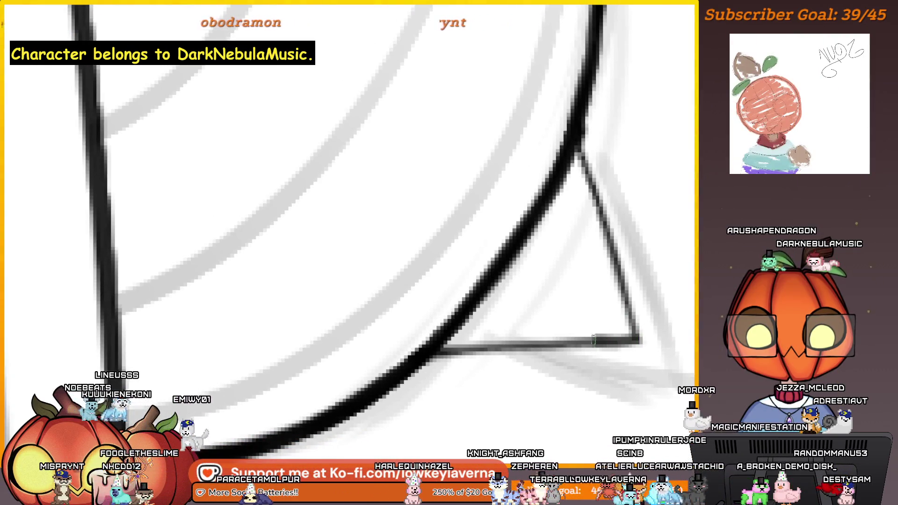
{"action": "left_click_drag", "start_coordinate": [473, 344], "coordinate": [466, 316]}
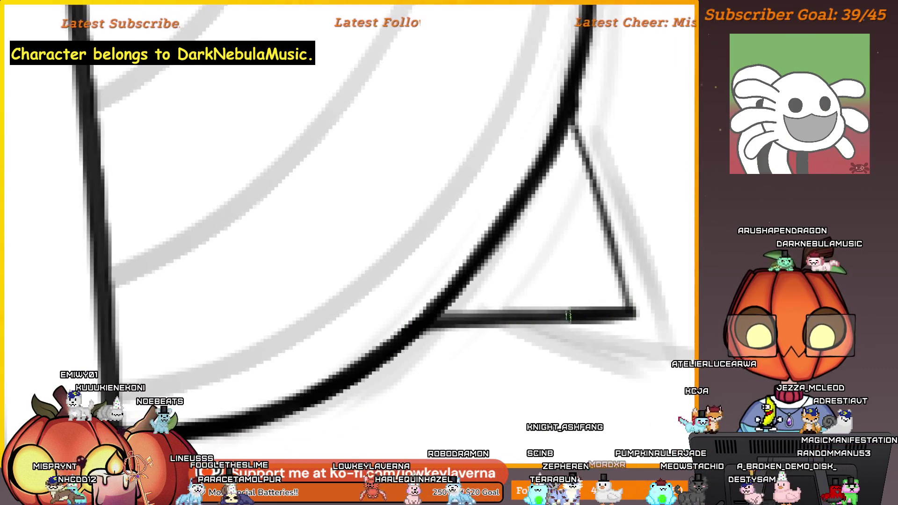
Trace the triangle's bottom and right edges in bold black ink.
{"action": "left_click_drag", "start_coordinate": [568, 316], "coordinate": [433, 322]}
{"action": "left_click_drag", "start_coordinate": [627, 241], "coordinate": [547, 287]}
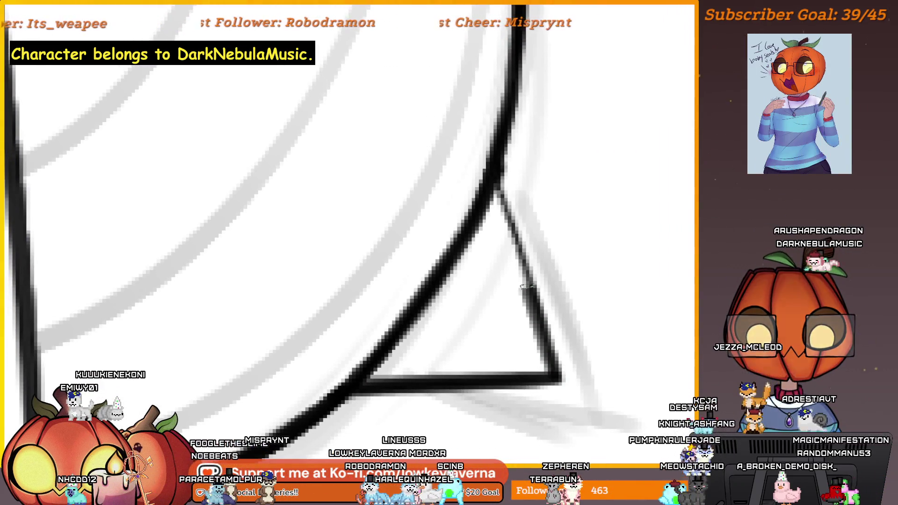
{"action": "left_click_drag", "start_coordinate": [489, 156], "coordinate": [538, 322]}
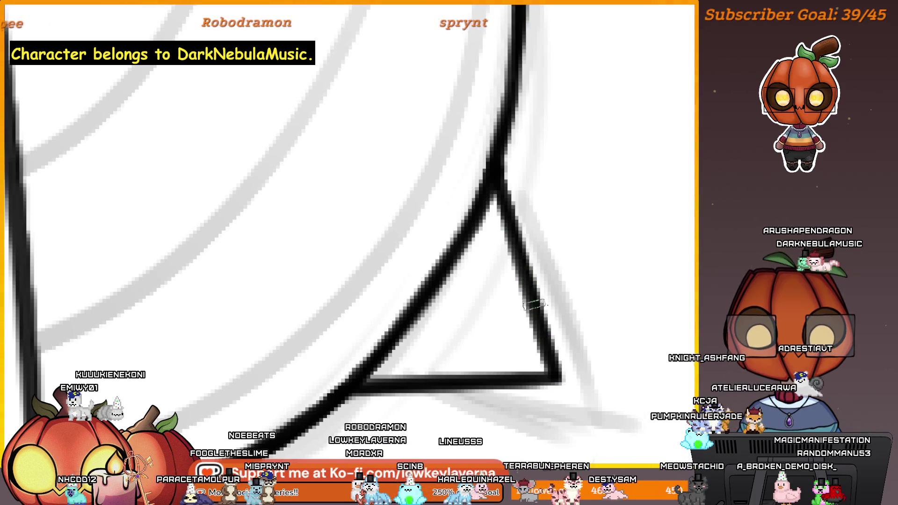
{"action": "scroll", "coordinate": [517, 191], "scroll_direction": "down", "scroll_amount": 3}
{"action": "scroll", "coordinate": [517, 190], "scroll_direction": "left", "scroll_amount": 2}
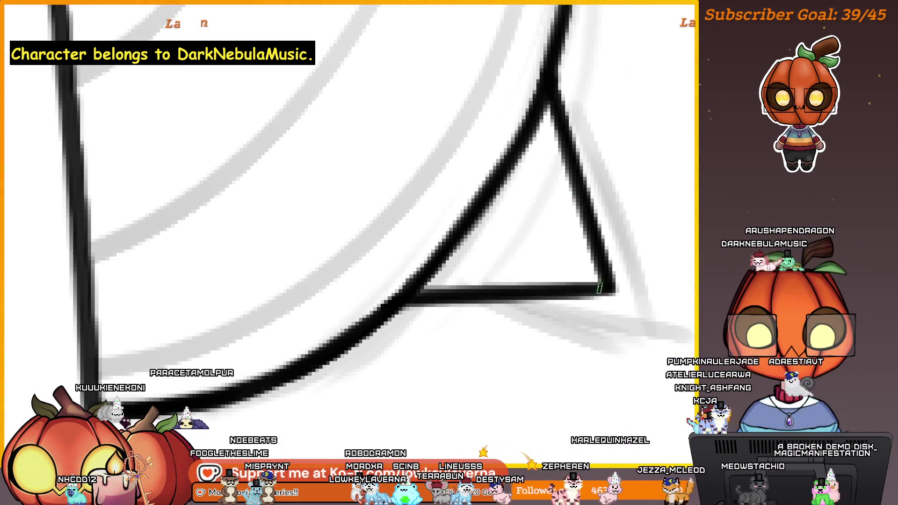
{"action": "left_click_drag", "start_coordinate": [599, 287], "coordinate": [474, 295]}
{"action": "scroll", "coordinate": [510, 214], "scroll_direction": "down", "scroll_amount": 4}
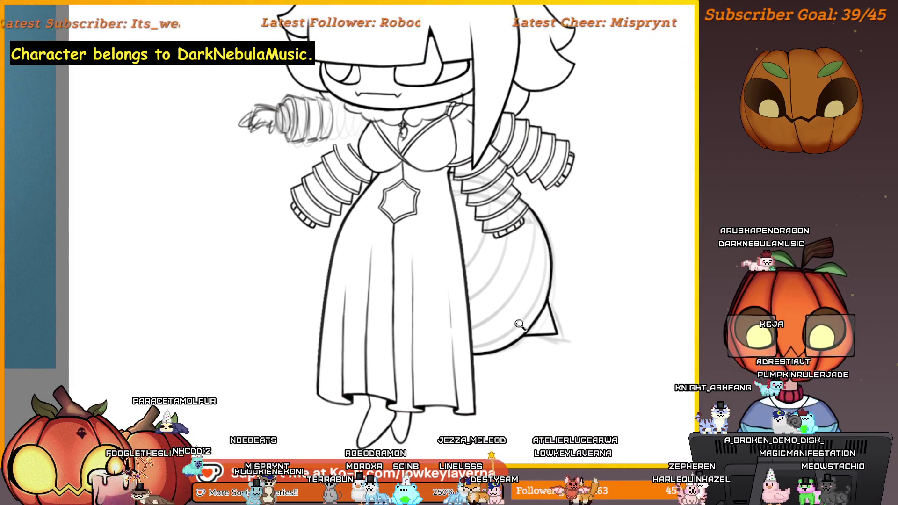
Ink strokes along the tail's curved outer outline.
{"action": "scroll", "coordinate": [514, 300], "scroll_direction": "up", "scroll_amount": 5}
{"action": "left_click_drag", "start_coordinate": [518, 329], "coordinate": [524, 310]}
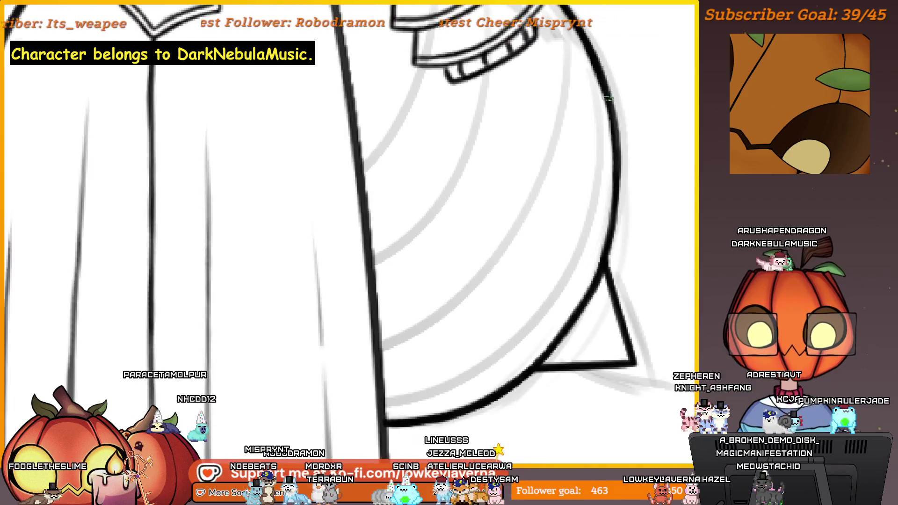
{"action": "left_click_drag", "start_coordinate": [606, 121], "coordinate": [582, 240]}
{"action": "scroll", "coordinate": [526, 259], "scroll_direction": "left", "scroll_amount": 10}
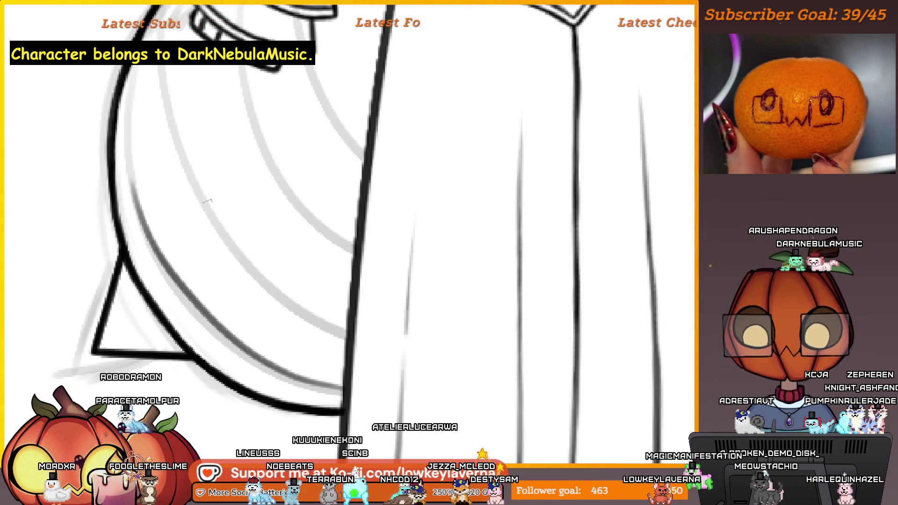
{"action": "scroll", "coordinate": [208, 201], "scroll_direction": "up", "scroll_amount": 3}
{"action": "scroll", "coordinate": [164, 156], "scroll_direction": "up", "scroll_amount": 3}
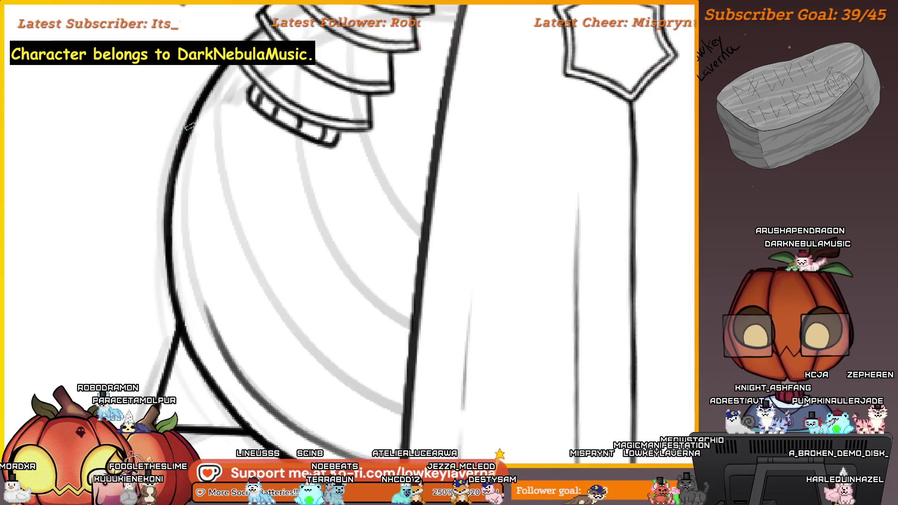
{"action": "scroll", "coordinate": [190, 126], "scroll_direction": "down", "scroll_amount": 2}
Draw a thin inner line beside the tail's thick edge, redoing the first attempt.
{"action": "left_click_drag", "start_coordinate": [178, 161], "coordinate": [234, 327]}
{"action": "key", "text": "ctrl+z"}
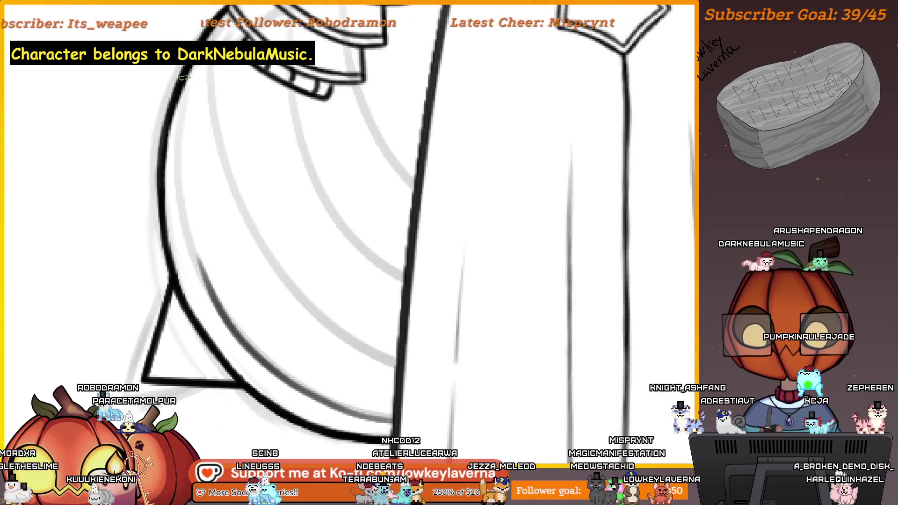
{"action": "left_click_drag", "start_coordinate": [178, 101], "coordinate": [250, 371]}
{"action": "scroll", "coordinate": [254, 310], "scroll_direction": "down", "scroll_amount": 5}
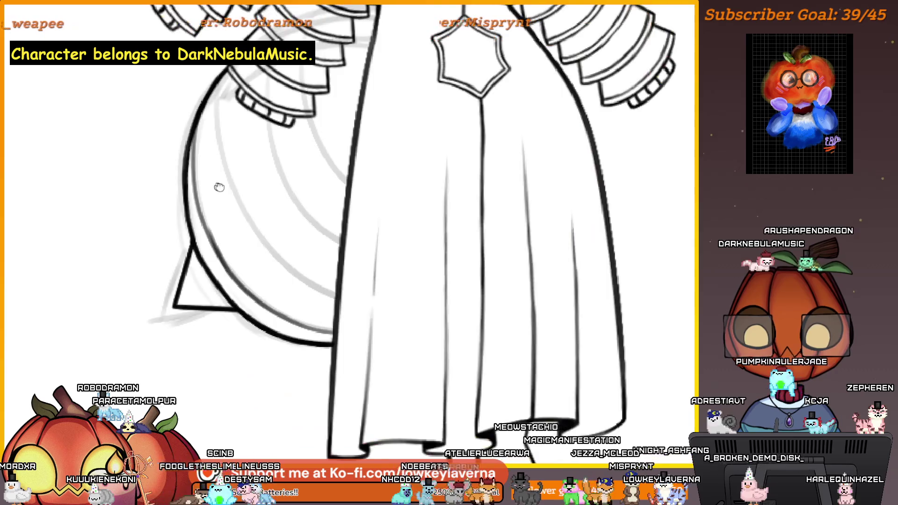
{"action": "scroll", "coordinate": [288, 296], "scroll_direction": "up", "scroll_amount": 3}
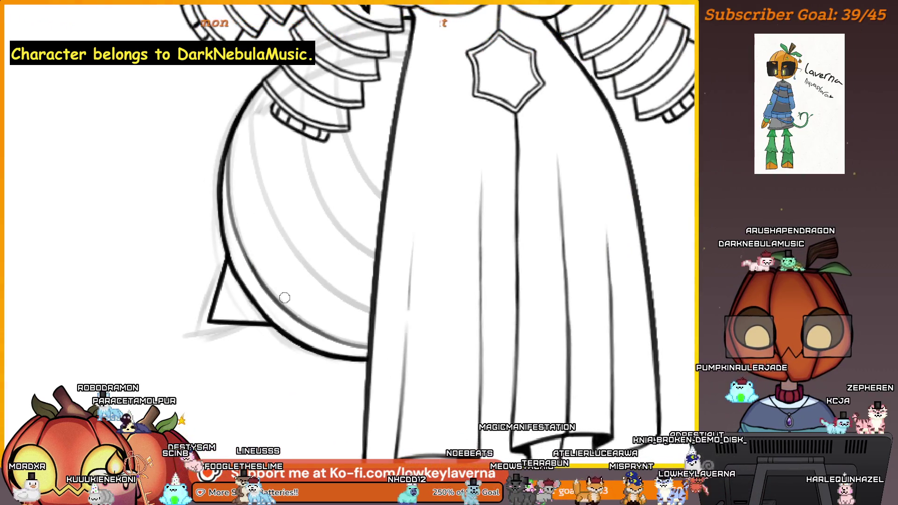
{"action": "scroll", "coordinate": [247, 122], "scroll_direction": "down", "scroll_amount": 5}
{"action": "scroll", "coordinate": [447, 278], "scroll_direction": "up", "scroll_amount": 2}
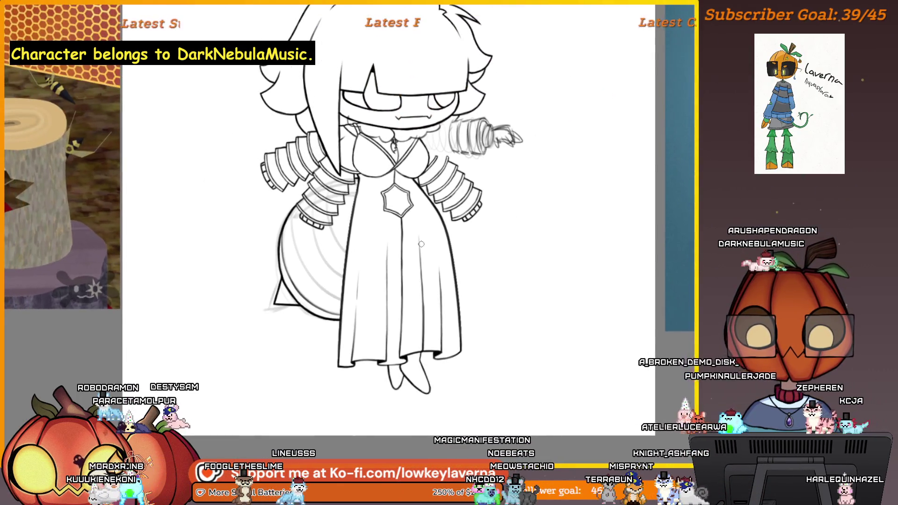
Mirror the view to check the drawing, then pan to the tail bottom and gown collar.
{"action": "key", "text": "h"}
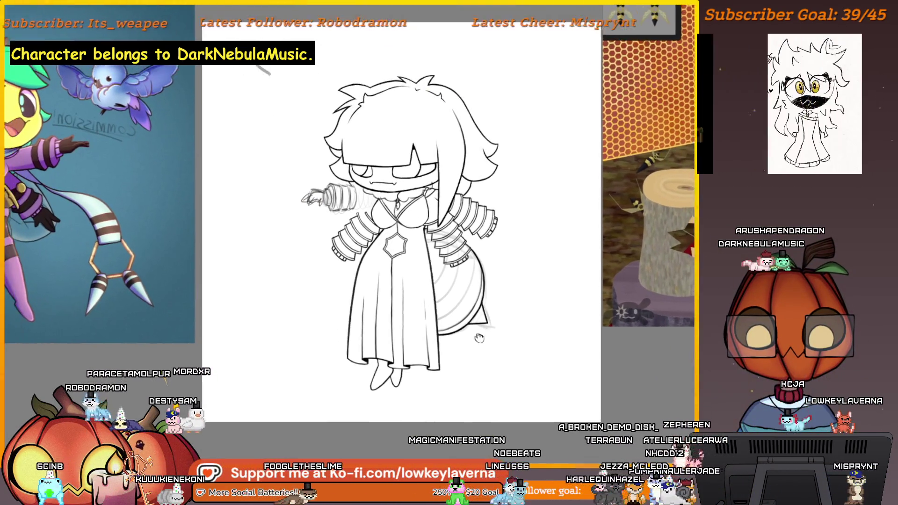
{"action": "left_click_drag", "start_coordinate": [490, 291], "coordinate": [481, 346]}
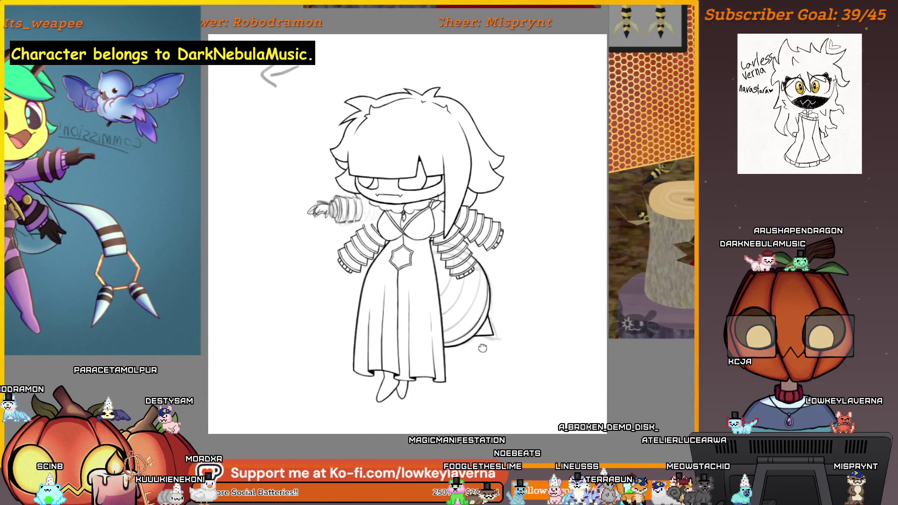
{"action": "scroll", "coordinate": [501, 319], "scroll_direction": "up", "scroll_amount": 5}
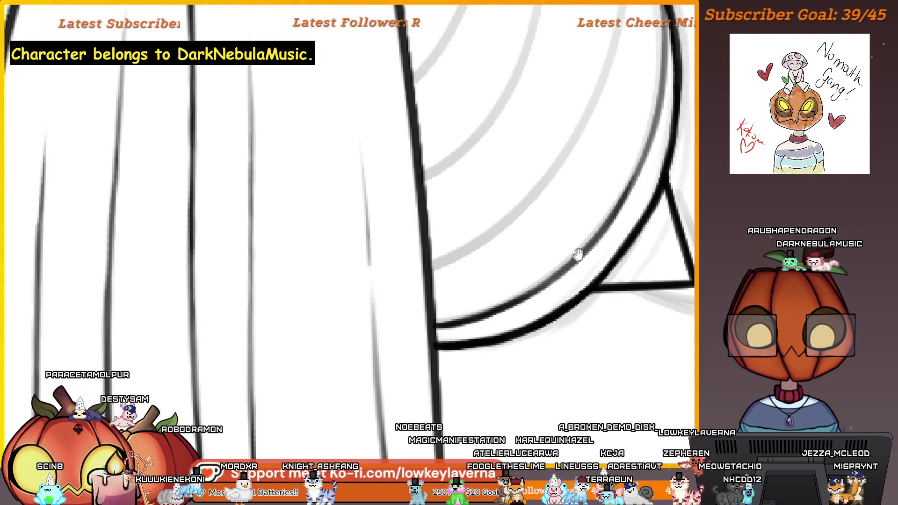
{"action": "left_click_drag", "start_coordinate": [578, 254], "coordinate": [555, 290]}
{"action": "left_click_drag", "start_coordinate": [591, 241], "coordinate": [560, 285]}
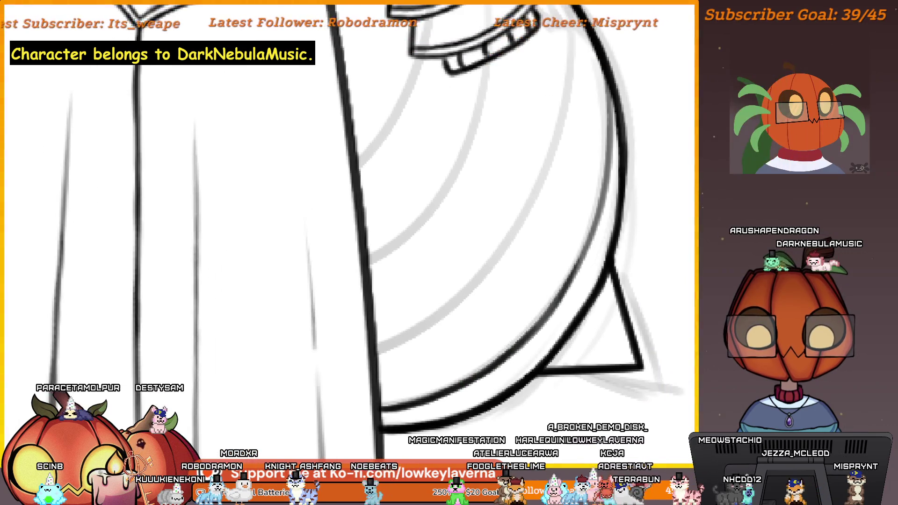
{"action": "mouse_move", "coordinate": [587, 217]}
{"action": "left_mouse_down"}
{"action": "mouse_move", "coordinate": [556, 278]}
{"action": "mouse_move", "coordinate": [556, 337]}
{"action": "left_mouse_up"}
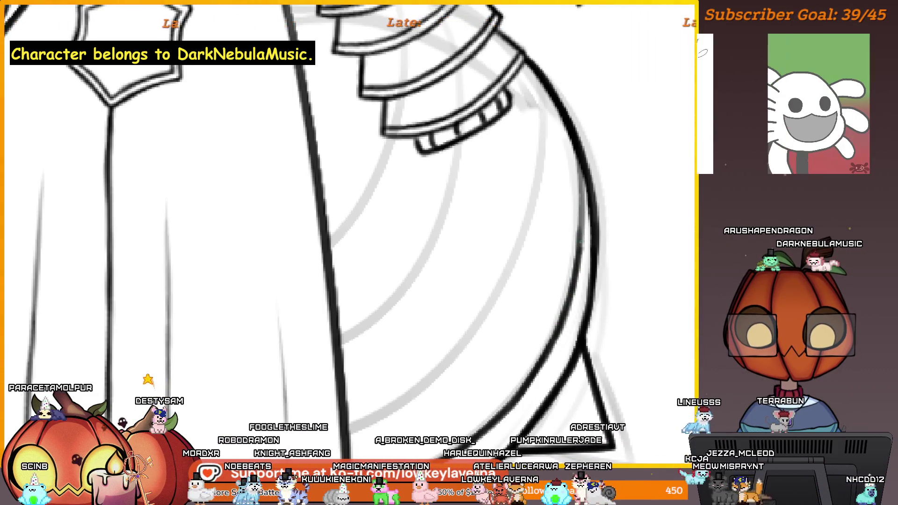
{"action": "mouse_move", "coordinate": [586, 162]}
{"action": "left_mouse_down"}
{"action": "mouse_move", "coordinate": [631, 168]}
{"action": "mouse_move", "coordinate": [668, 138]}
{"action": "left_mouse_up"}
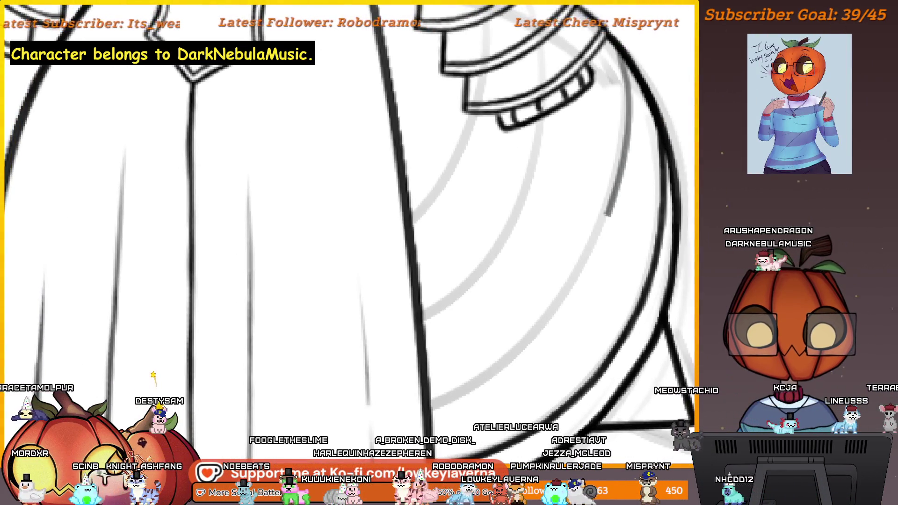
{"action": "scroll", "coordinate": [571, 315], "scroll_direction": "down", "scroll_amount": 3}
{"action": "scroll", "coordinate": [581, 275], "scroll_direction": "up", "scroll_amount": 3}
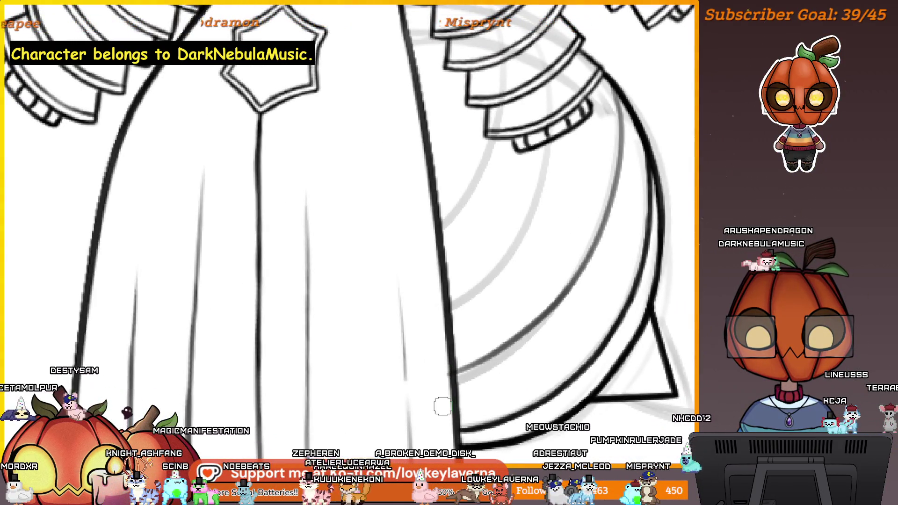
{"action": "scroll", "coordinate": [628, 198], "scroll_direction": "up", "scroll_amount": 2}
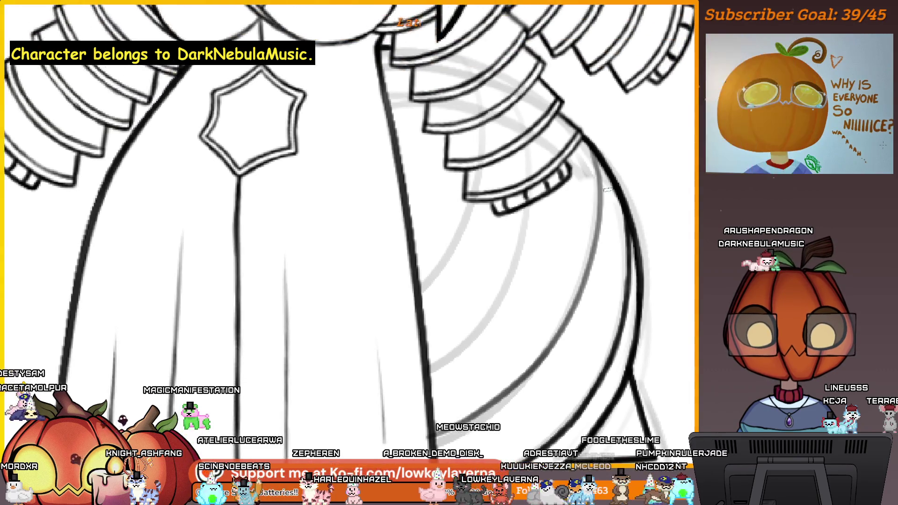
{"action": "scroll", "coordinate": [583, 229], "scroll_direction": "down", "scroll_amount": 2}
{"action": "scroll", "coordinate": [583, 229], "scroll_direction": "up", "scroll_amount": 2}
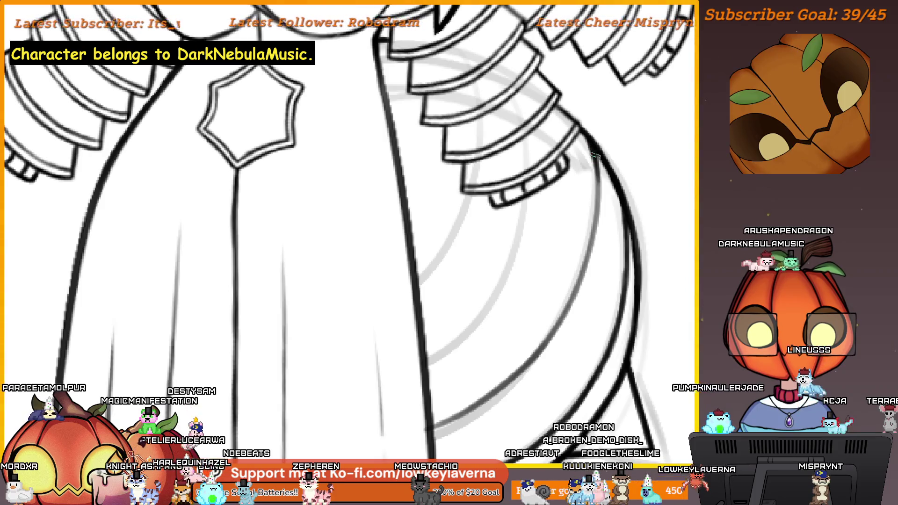
{"action": "scroll", "coordinate": [601, 180], "scroll_direction": "down", "scroll_amount": 1}
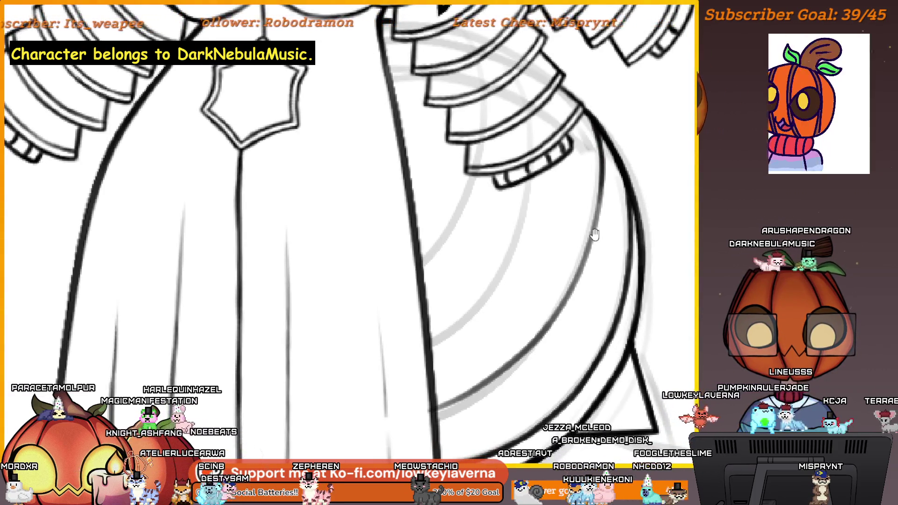
{"action": "scroll", "coordinate": [591, 234], "scroll_direction": "down", "scroll_amount": 2}
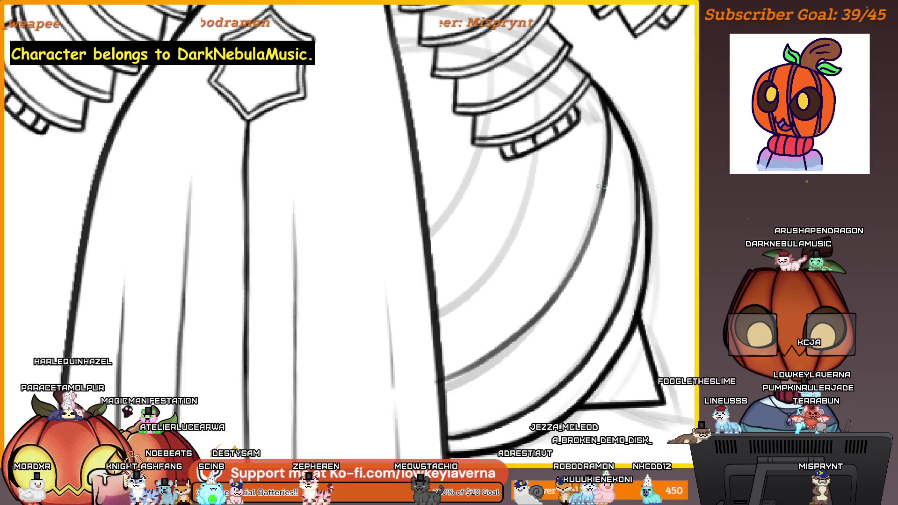
{"action": "left_click_drag", "start_coordinate": [579, 245], "coordinate": [607, 230]}
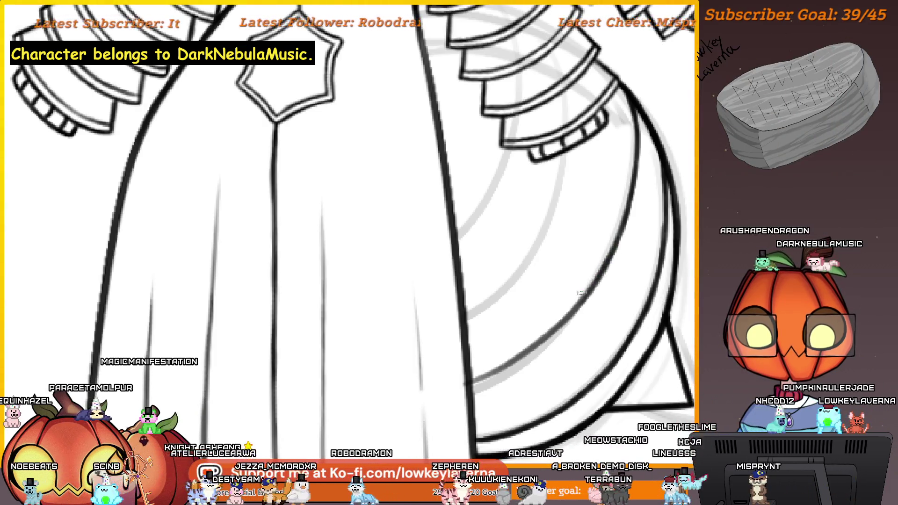
{"action": "left_click_drag", "start_coordinate": [551, 326], "coordinate": [617, 279]}
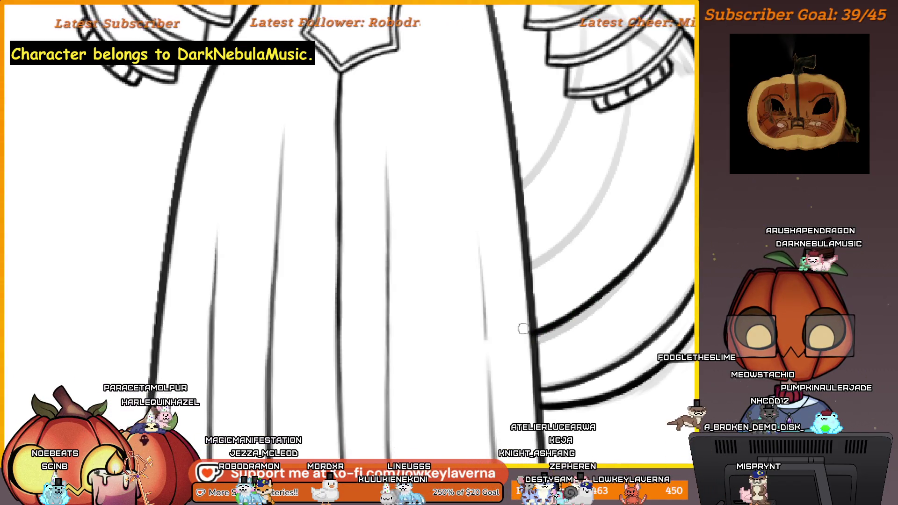
{"action": "scroll", "coordinate": [520, 367], "scroll_direction": "down", "scroll_amount": 5}
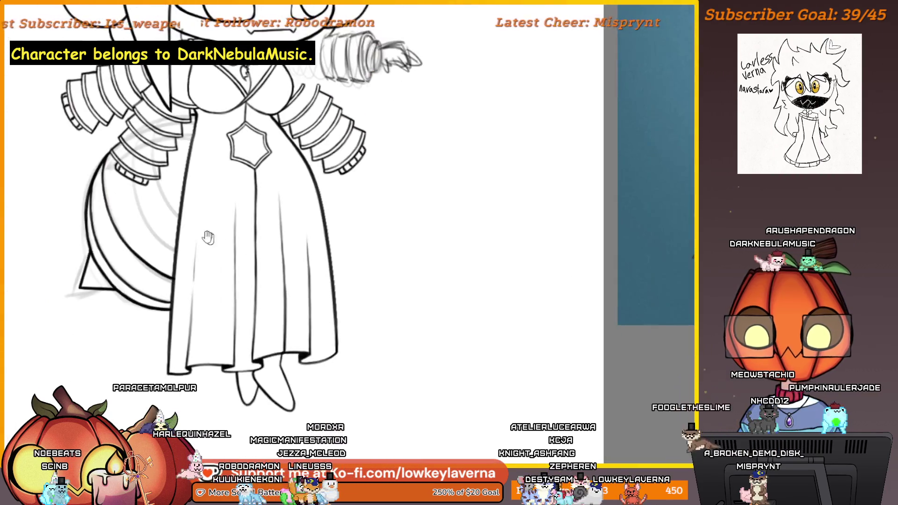
{"action": "scroll", "coordinate": [418, 242], "scroll_direction": "up", "scroll_amount": 5}
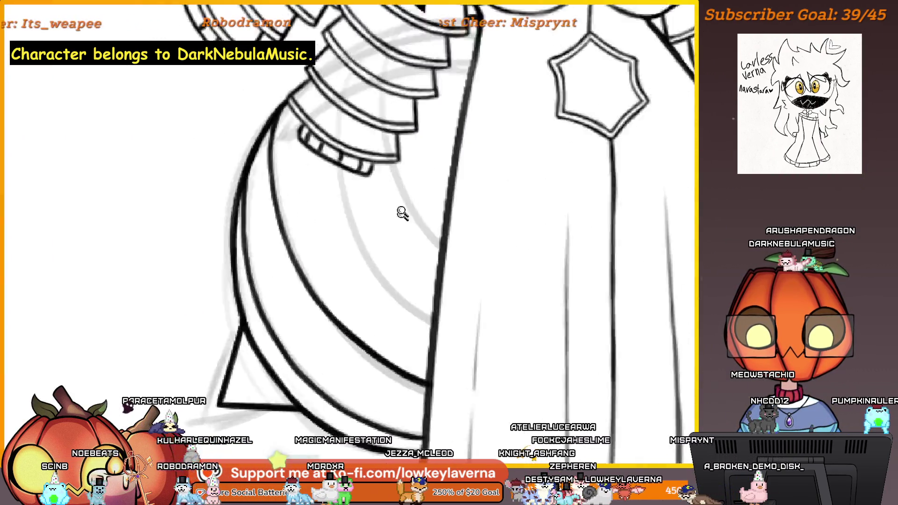
{"action": "left_click_drag", "start_coordinate": [464, 268], "coordinate": [459, 296]}
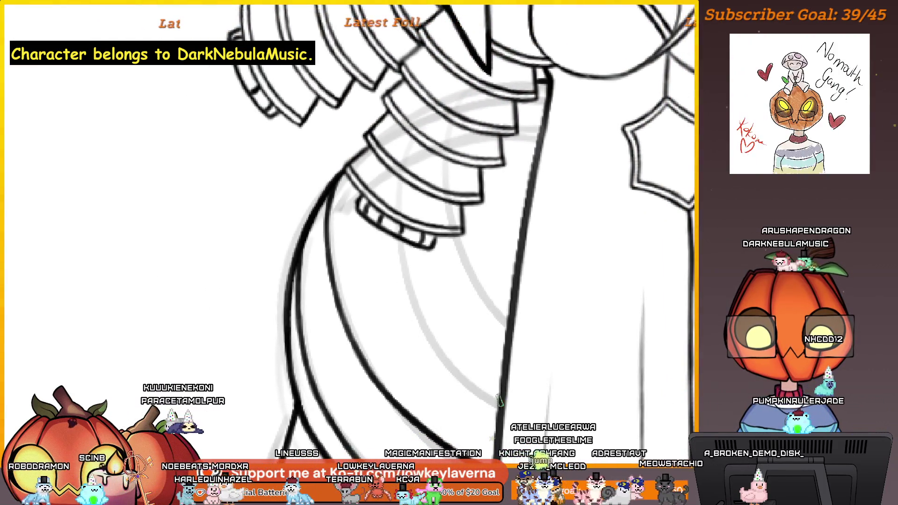
{"action": "left_click_drag", "start_coordinate": [468, 346], "coordinate": [477, 357]}
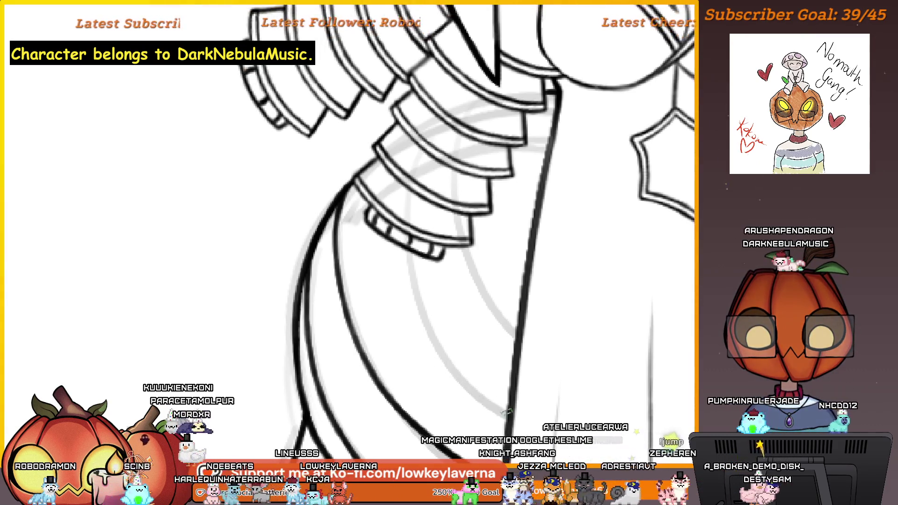
{"action": "mouse_move", "coordinate": [486, 318]}
{"action": "left_mouse_down"}
{"action": "mouse_move", "coordinate": [510, 343]}
{"action": "mouse_move", "coordinate": [503, 352]}
{"action": "left_mouse_up"}
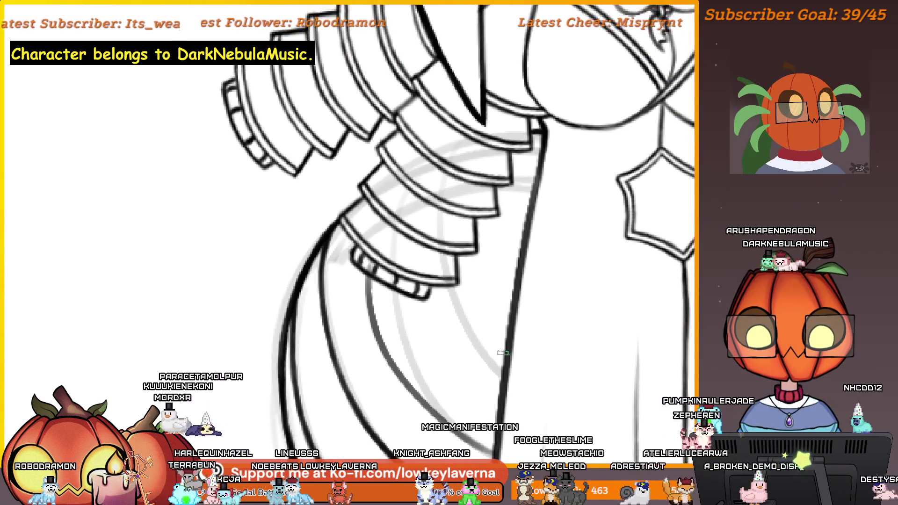
{"action": "scroll", "coordinate": [492, 286], "scroll_direction": "down", "scroll_amount": 5}
{"action": "scroll", "coordinate": [435, 266], "scroll_direction": "up", "scroll_amount": 3}
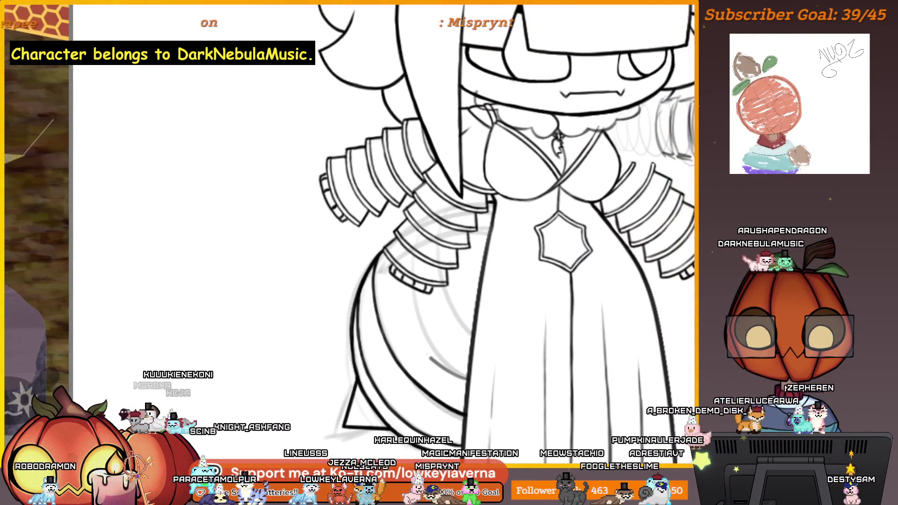
{"action": "scroll", "coordinate": [407, 245], "scroll_direction": "up", "scroll_amount": 1}
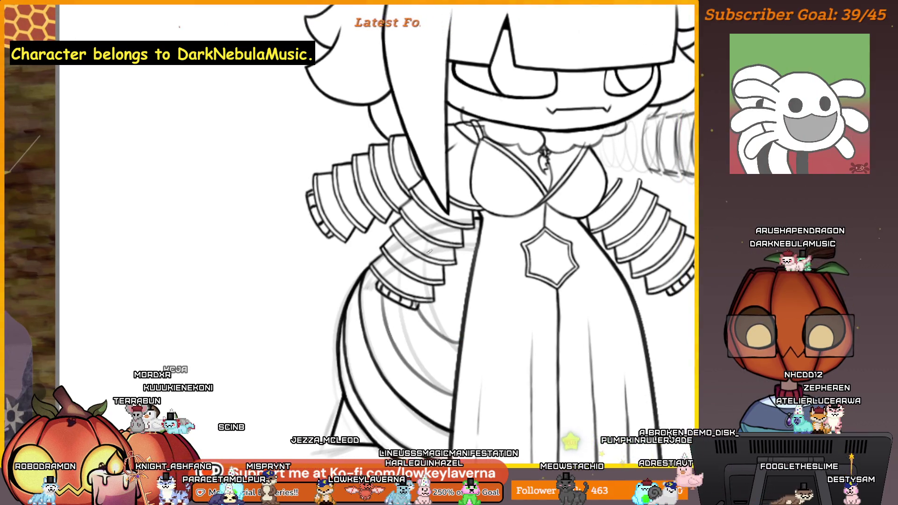
{"action": "scroll", "coordinate": [429, 251], "scroll_direction": "down", "scroll_amount": 3}
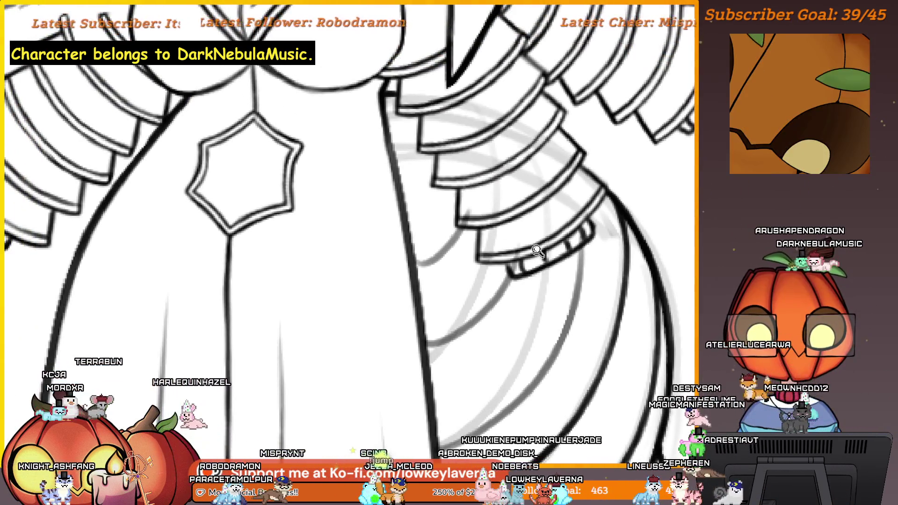
{"action": "scroll", "coordinate": [511, 270], "scroll_direction": "down", "scroll_amount": 5}
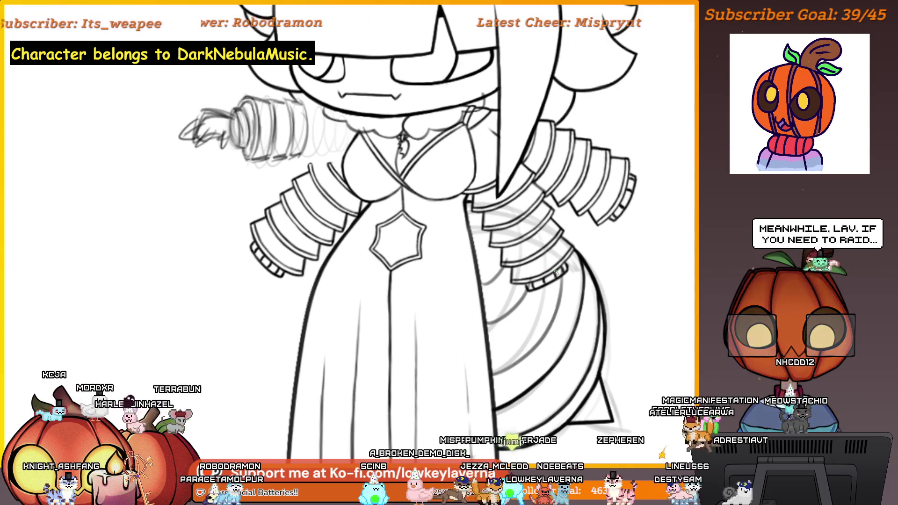
Ink the curve below the sleeve band down to the robe edge, thickening where they meet.
{"action": "scroll", "coordinate": [530, 242], "scroll_direction": "down", "scroll_amount": 3}
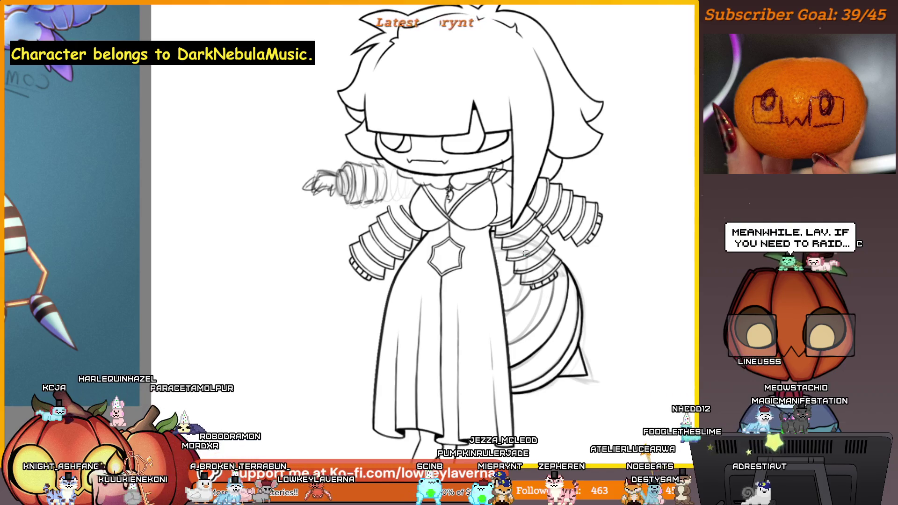
{"action": "scroll", "coordinate": [541, 270], "scroll_direction": "up", "scroll_amount": 3}
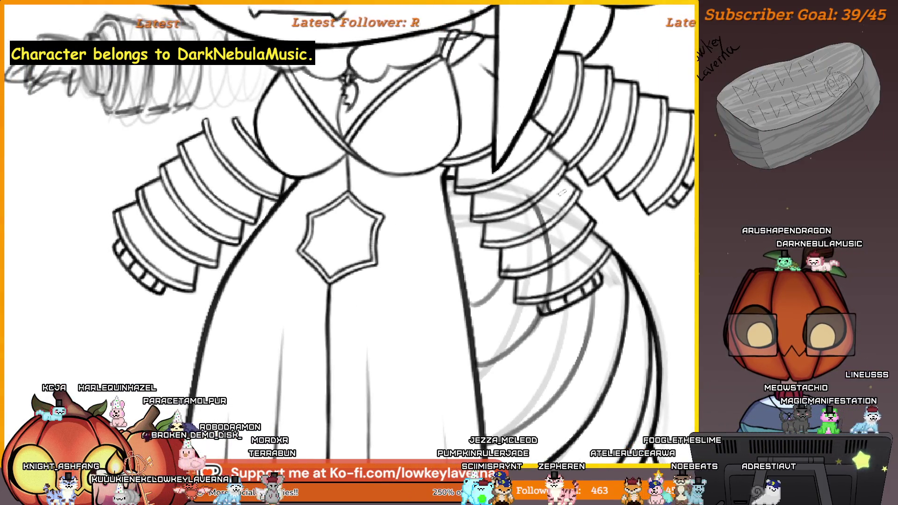
{"action": "scroll", "coordinate": [597, 241], "scroll_direction": "down", "scroll_amount": 2}
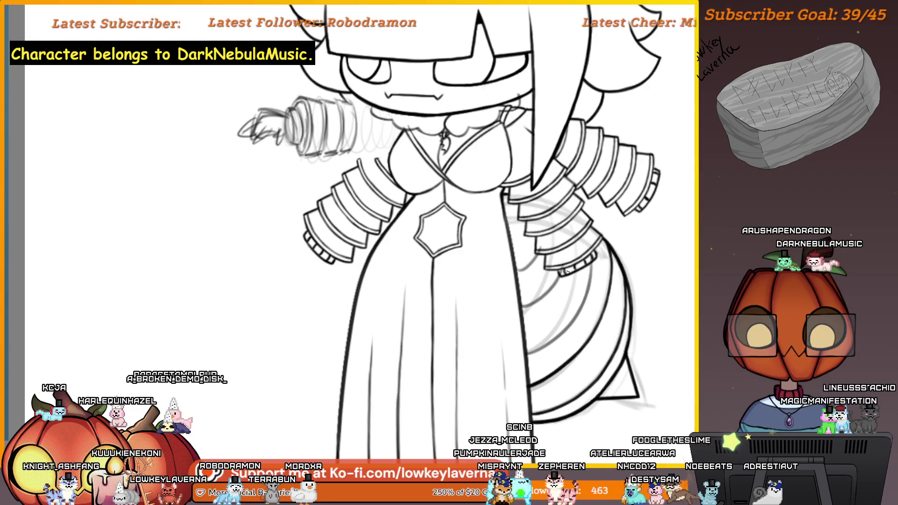
{"action": "scroll", "coordinate": [565, 271], "scroll_direction": "up", "scroll_amount": 4}
{"action": "left_click_drag", "start_coordinate": [593, 225], "coordinate": [556, 286]}
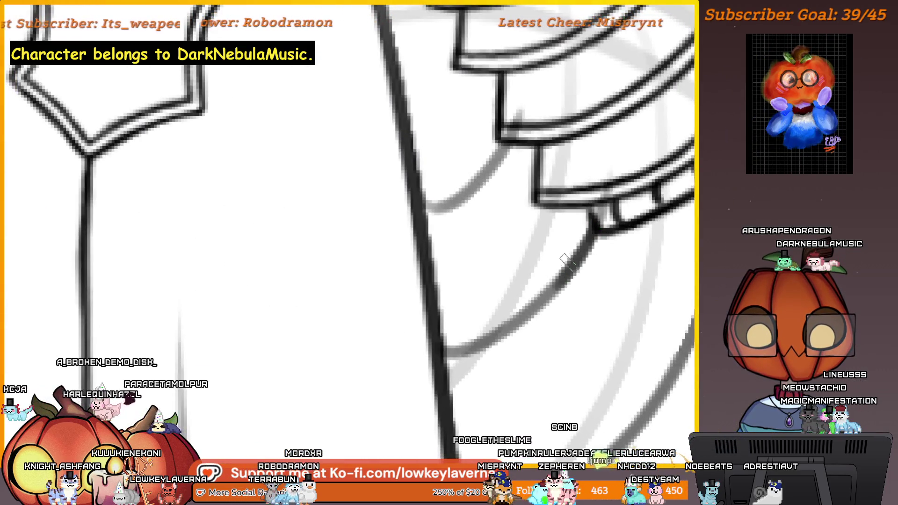
{"action": "left_click_drag", "start_coordinate": [606, 205], "coordinate": [562, 279]}
{"action": "mouse_move", "coordinate": [582, 246]}
{"action": "left_mouse_down"}
{"action": "mouse_move", "coordinate": [533, 297]}
{"action": "mouse_move", "coordinate": [453, 338]}
{"action": "left_mouse_up"}
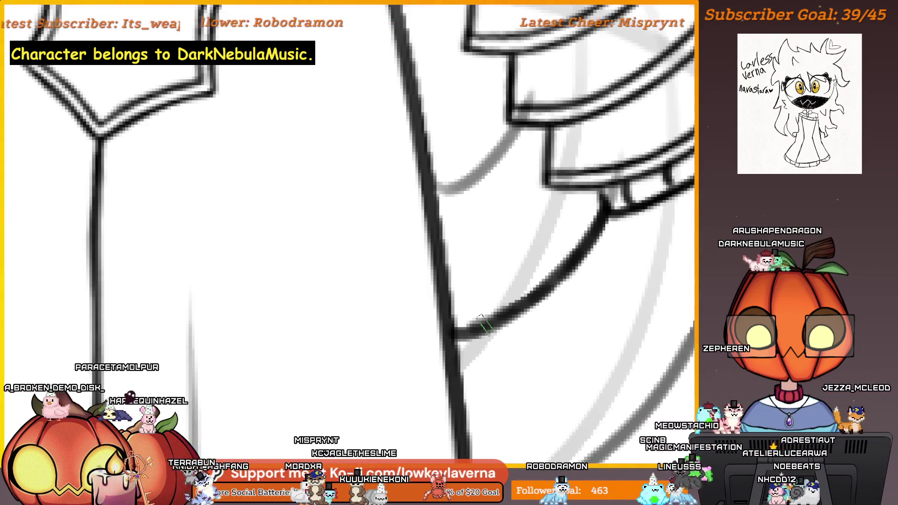
{"action": "left_click_drag", "start_coordinate": [500, 318], "coordinate": [459, 335]}
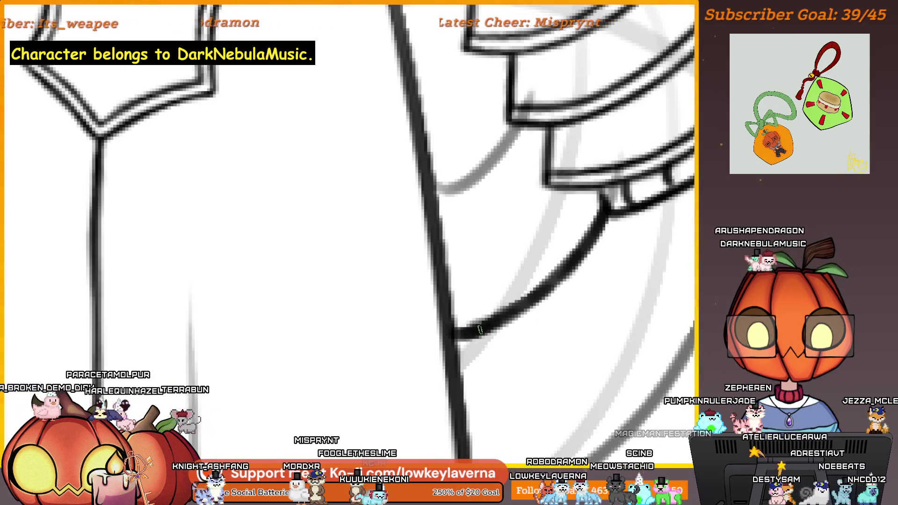
Zoom out and pan along the inked curve to check it.
{"action": "left_click", "coordinate": [605, 199], "text": "alt"}
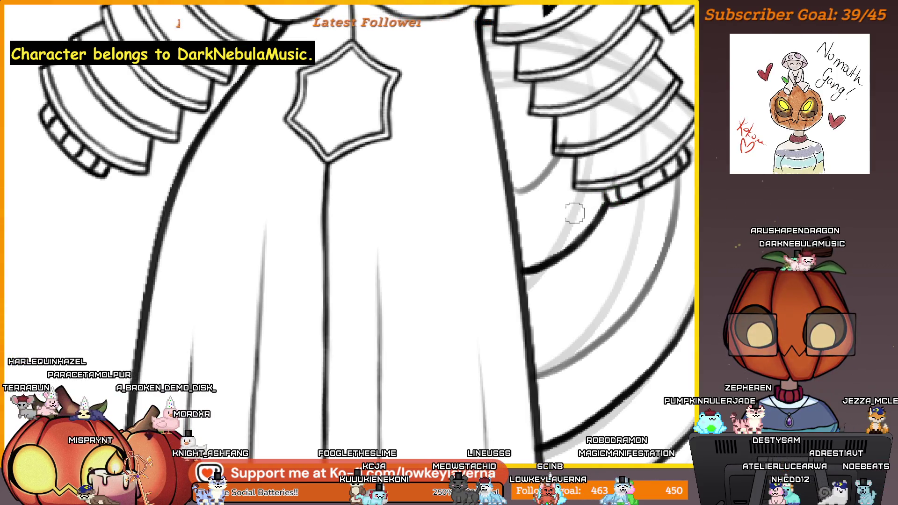
{"action": "scroll", "coordinate": [574, 213], "scroll_direction": "up", "scroll_amount": 1}
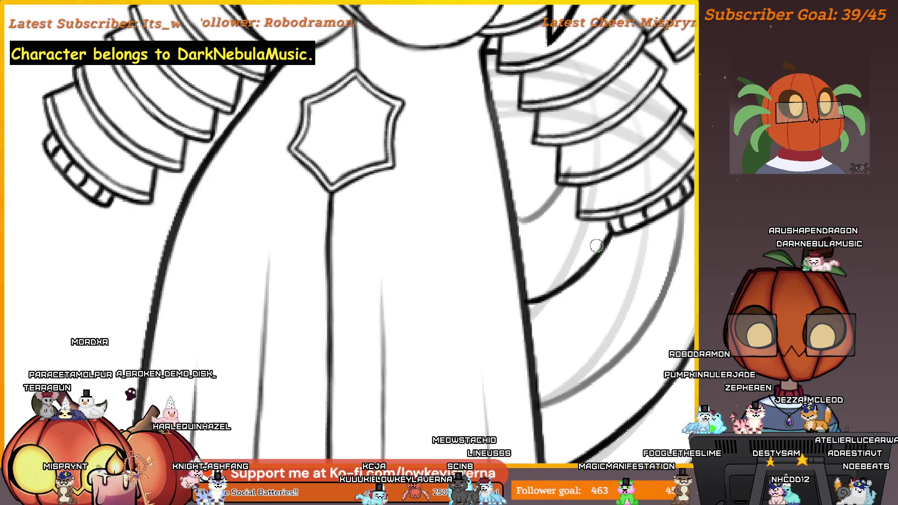
{"action": "scroll", "coordinate": [611, 262], "scroll_direction": "up", "scroll_amount": 1}
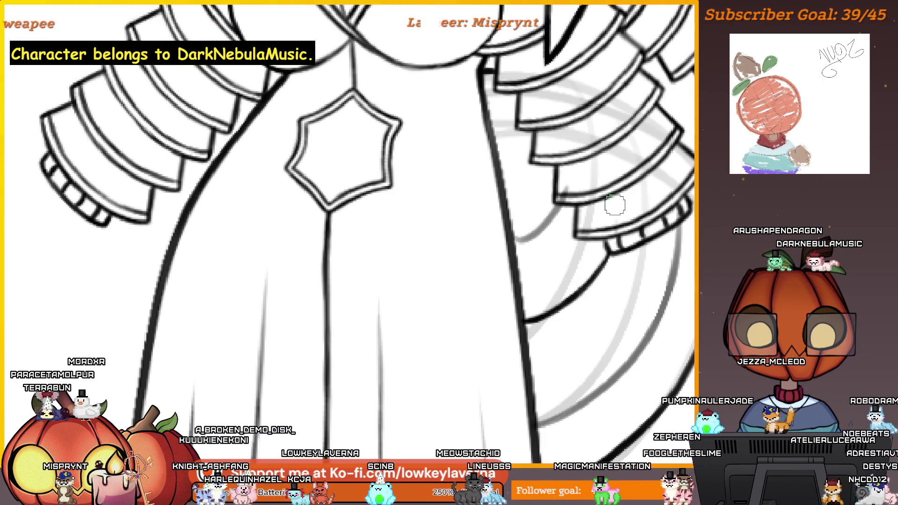
{"action": "scroll", "coordinate": [581, 266], "scroll_direction": "up", "scroll_amount": 2}
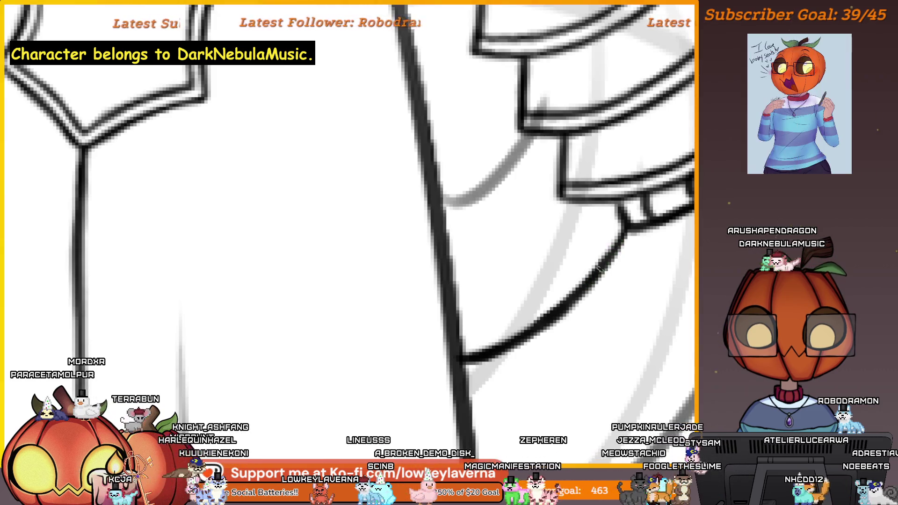
{"action": "left_click_drag", "start_coordinate": [612, 241], "coordinate": [631, 211]}
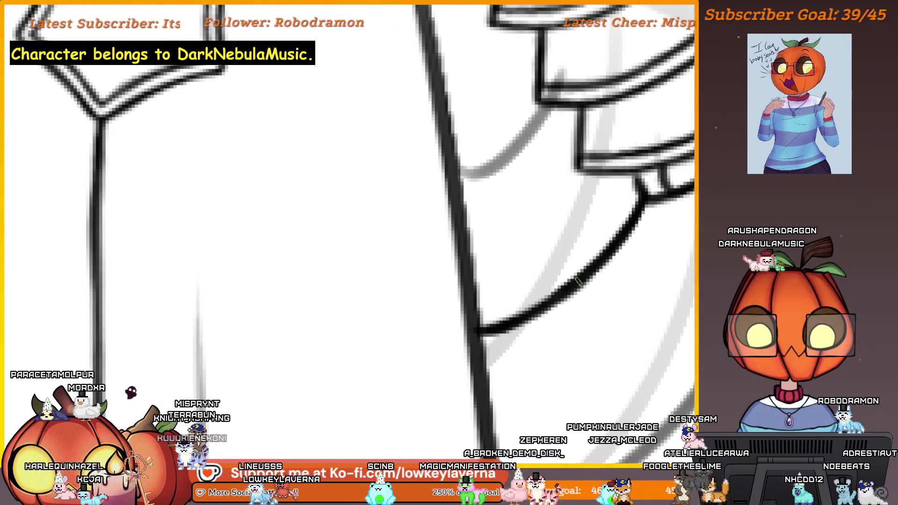
{"action": "left_click_drag", "start_coordinate": [541, 309], "coordinate": [567, 293]}
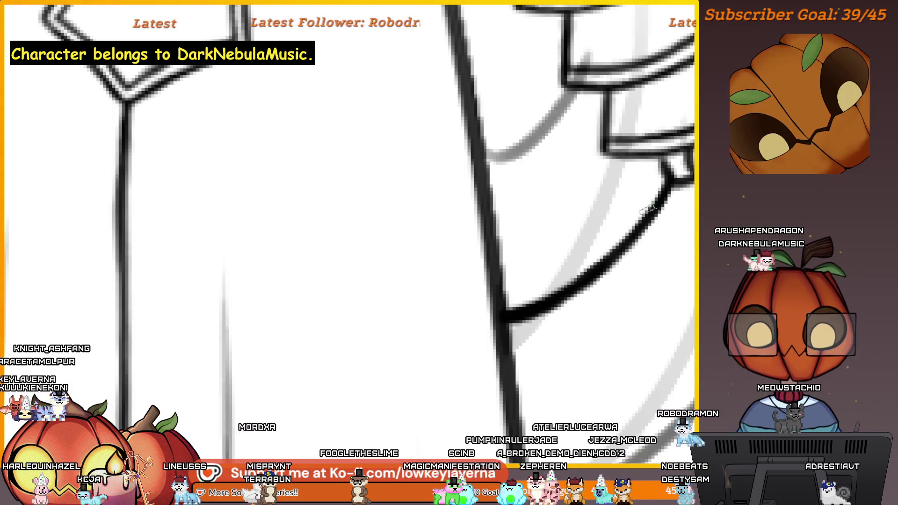
{"action": "scroll", "coordinate": [651, 198], "scroll_direction": "down", "scroll_amount": 5}
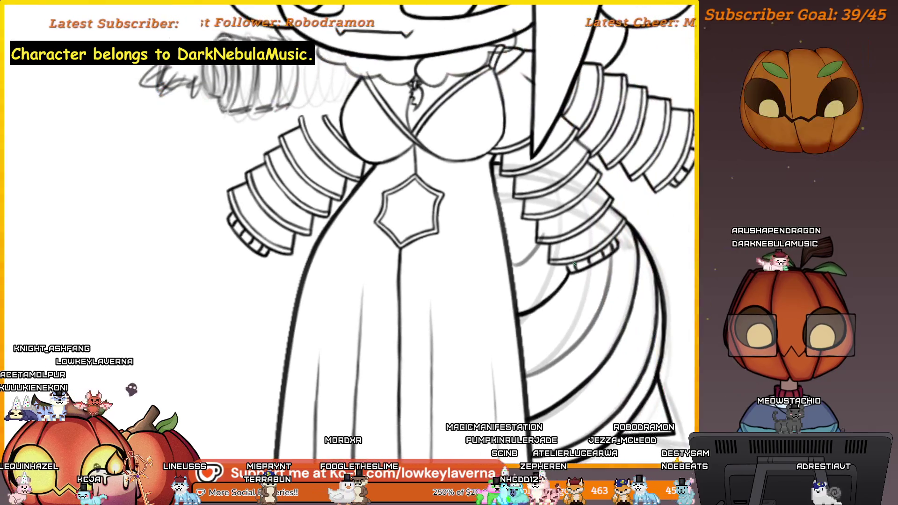
Mirror the view, zoom to the tail, and ink the curved inner line of a tail band.
{"action": "mouse_move", "coordinate": [574, 265]}
{"action": "left_mouse_down"}
{"action": "mouse_move", "coordinate": [256, 264]}
{"action": "mouse_move", "coordinate": [477, 204]}
{"action": "left_mouse_up"}
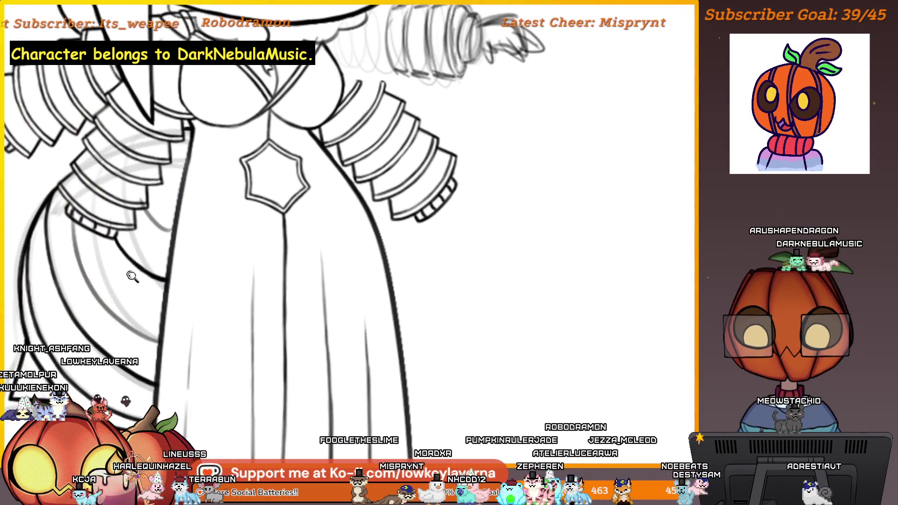
{"action": "scroll", "coordinate": [150, 233], "scroll_direction": "up", "scroll_amount": 3}
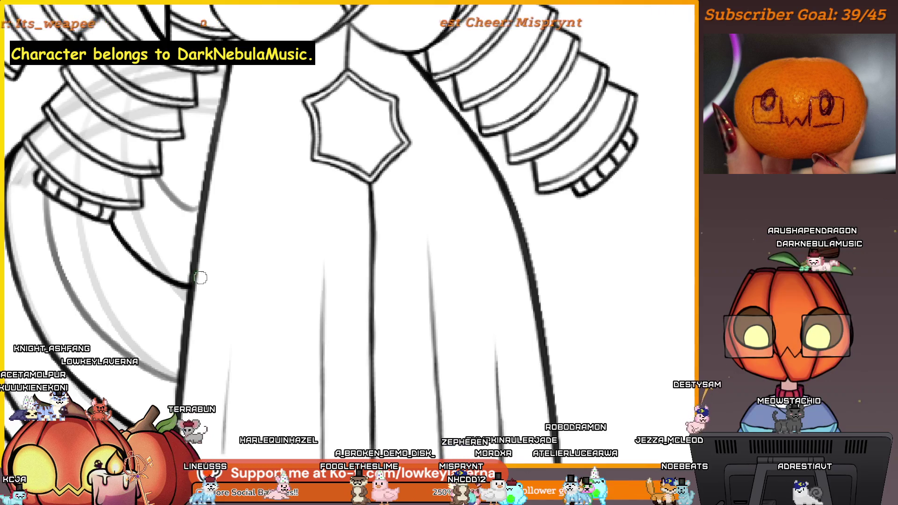
{"action": "scroll", "coordinate": [128, 189], "scroll_direction": "down", "scroll_amount": 3}
{"action": "scroll", "coordinate": [221, 237], "scroll_direction": "up", "scroll_amount": 2}
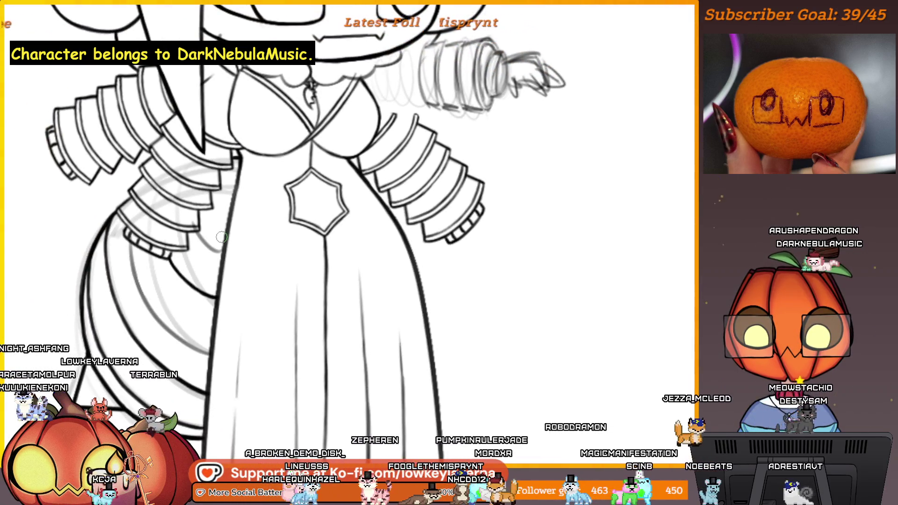
{"action": "left_click_drag", "start_coordinate": [276, 274], "coordinate": [332, 280]}
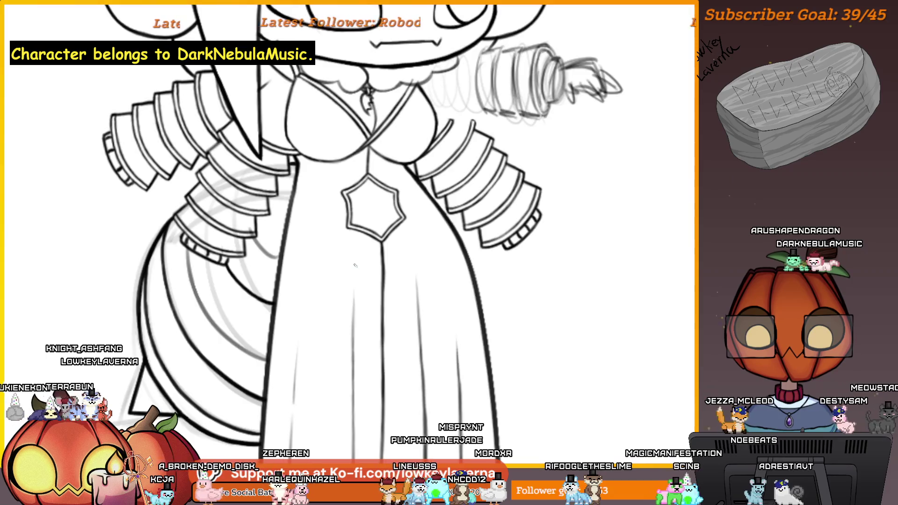
{"action": "key", "text": "m"}
{"action": "left_click_drag", "start_coordinate": [561, 331], "coordinate": [519, 311]}
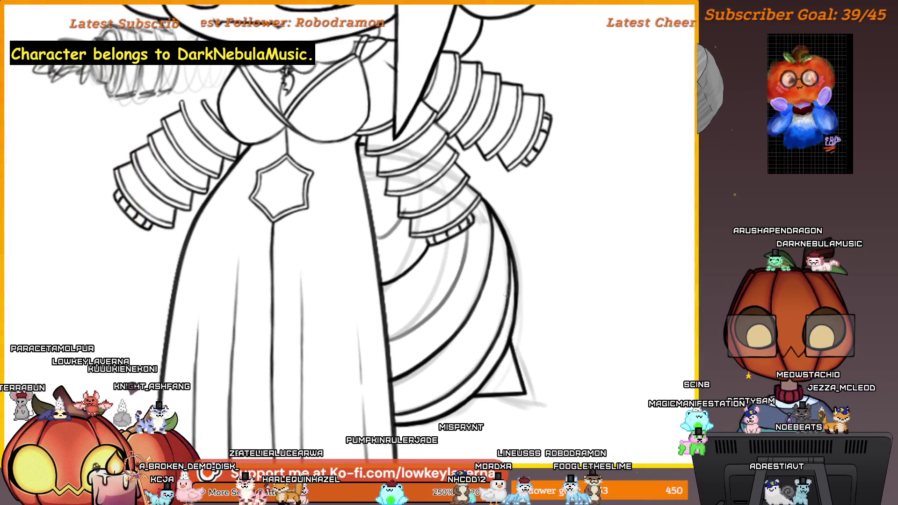
{"action": "scroll", "coordinate": [488, 260], "scroll_direction": "up", "scroll_amount": 5}
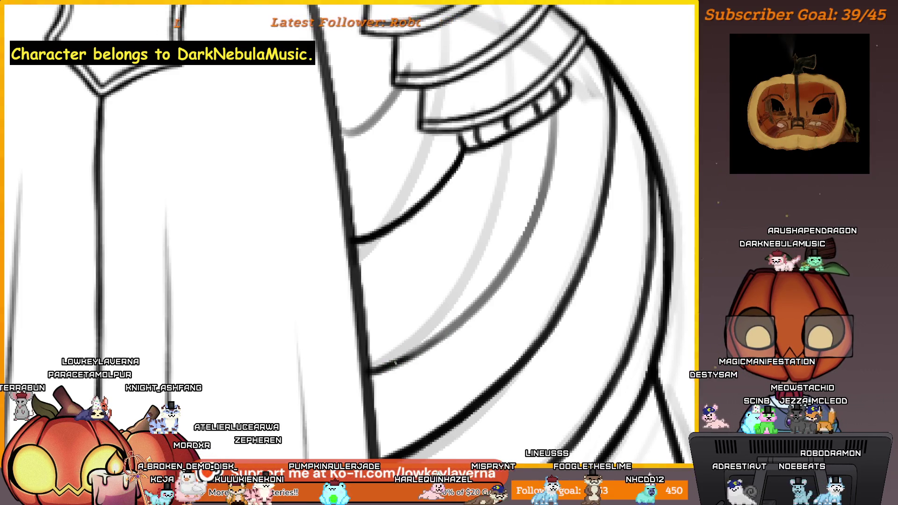
{"action": "scroll", "coordinate": [536, 241], "scroll_direction": "right", "scroll_amount": 2}
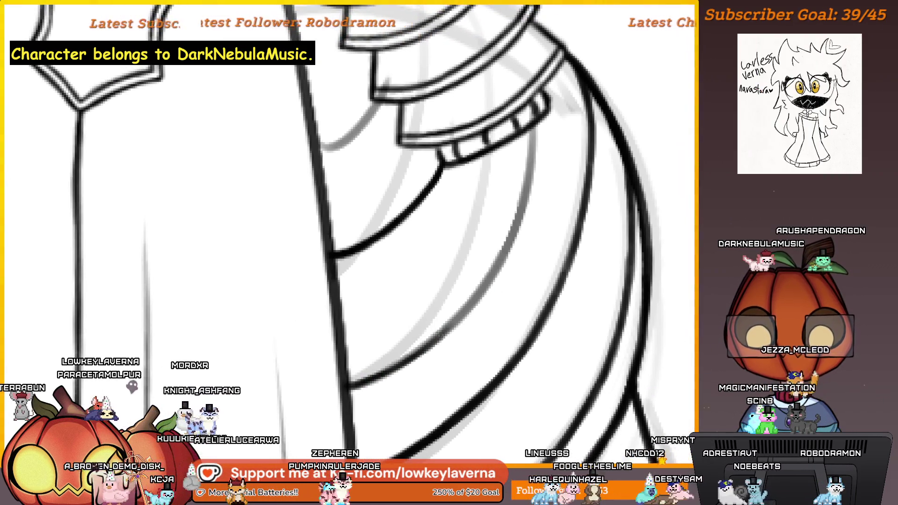
{"action": "scroll", "coordinate": [517, 256], "scroll_direction": "up", "scroll_amount": 2}
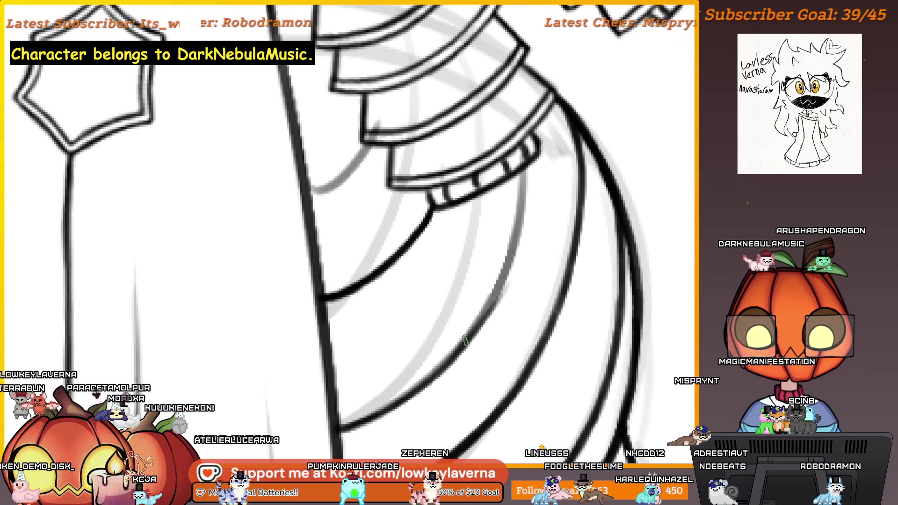
{"action": "scroll", "coordinate": [485, 345], "scroll_direction": "up", "scroll_amount": 2}
{"action": "left_click_drag", "start_coordinate": [473, 384], "coordinate": [540, 149]}
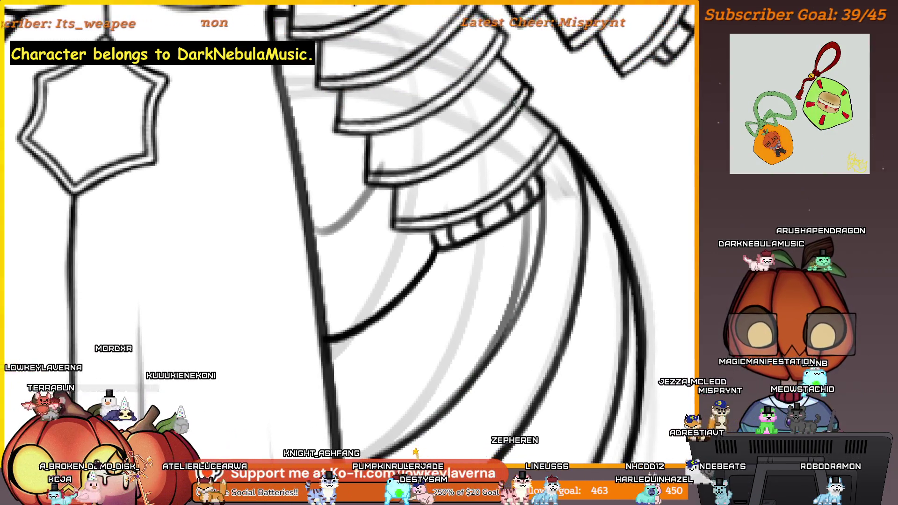
Zoom out around the star pendant and tail, then fit the whole figure in view.
{"action": "scroll", "coordinate": [527, 265], "scroll_direction": "down", "scroll_amount": 5}
{"action": "mouse_move", "coordinate": [357, 235]}
{"action": "left_mouse_down"}
{"action": "mouse_move", "coordinate": [138, 137]}
{"action": "mouse_move", "coordinate": [172, 196]}
{"action": "mouse_move", "coordinate": [478, 408]}
{"action": "left_mouse_up"}
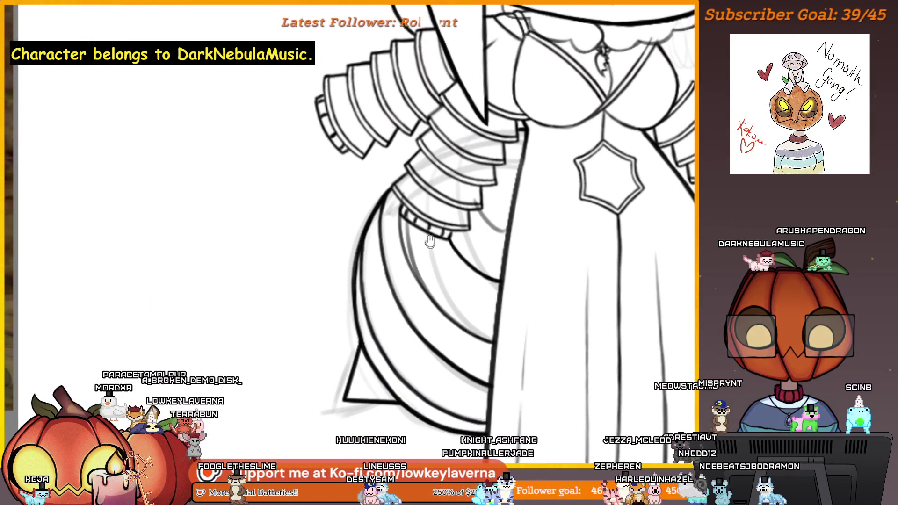
{"action": "left_click_drag", "start_coordinate": [351, 423], "coordinate": [434, 253]}
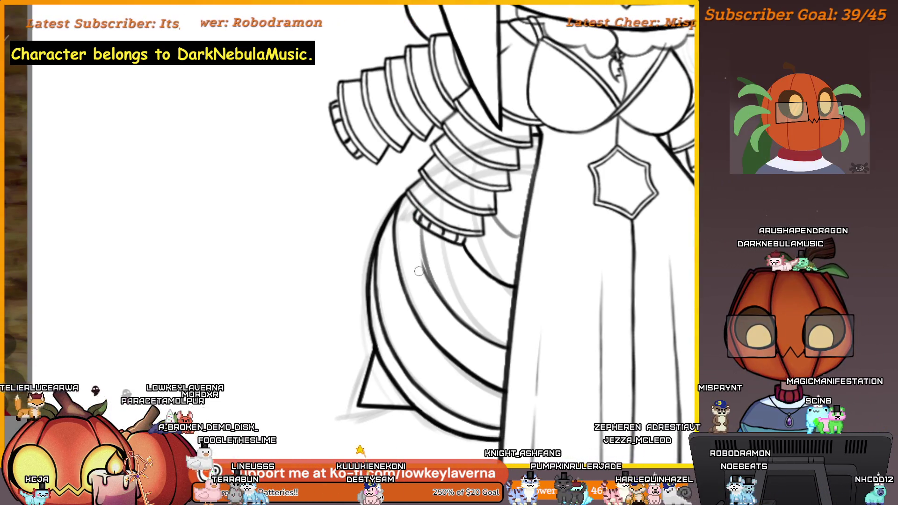
{"action": "left_click_drag", "start_coordinate": [438, 253], "coordinate": [445, 263]}
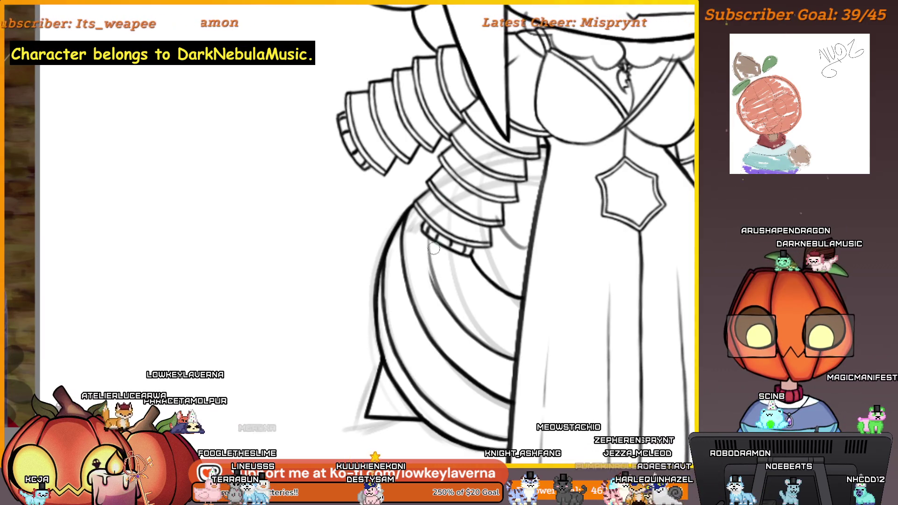
{"action": "scroll", "coordinate": [434, 248], "scroll_direction": "up", "scroll_amount": 1}
{"action": "key", "text": "ctrl+0"}
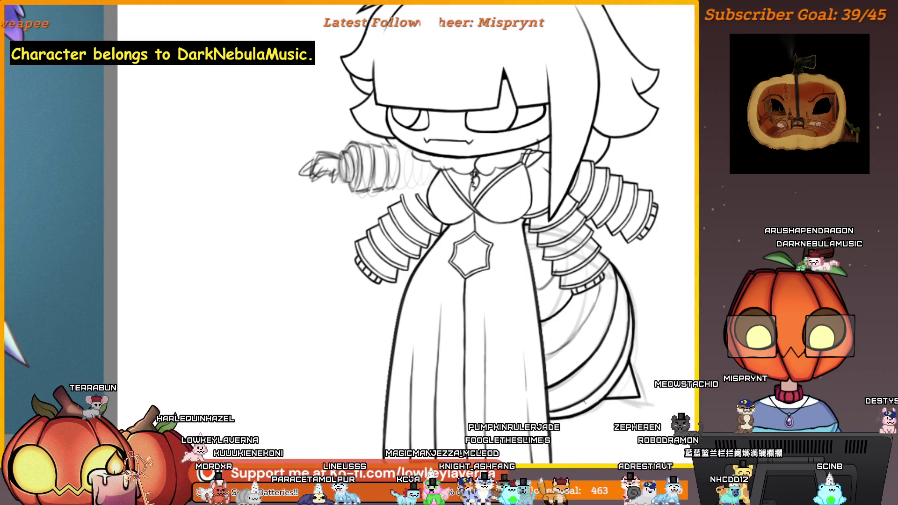
{"action": "scroll", "coordinate": [603, 331], "scroll_direction": "up", "scroll_amount": 4}
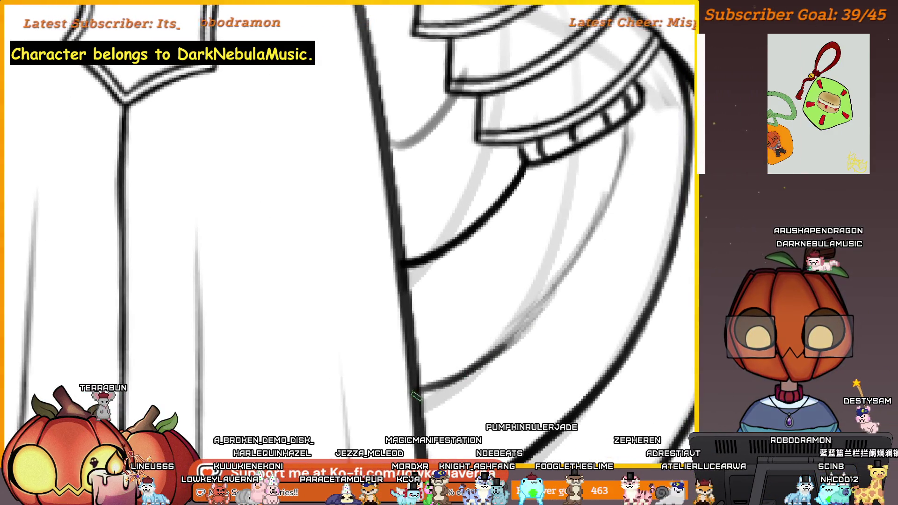
Ink three curved band lines across the tail below the sleeve cuff.
{"action": "left_click_drag", "start_coordinate": [515, 336], "coordinate": [500, 350]}
{"action": "left_click_drag", "start_coordinate": [612, 187], "coordinate": [618, 123]}
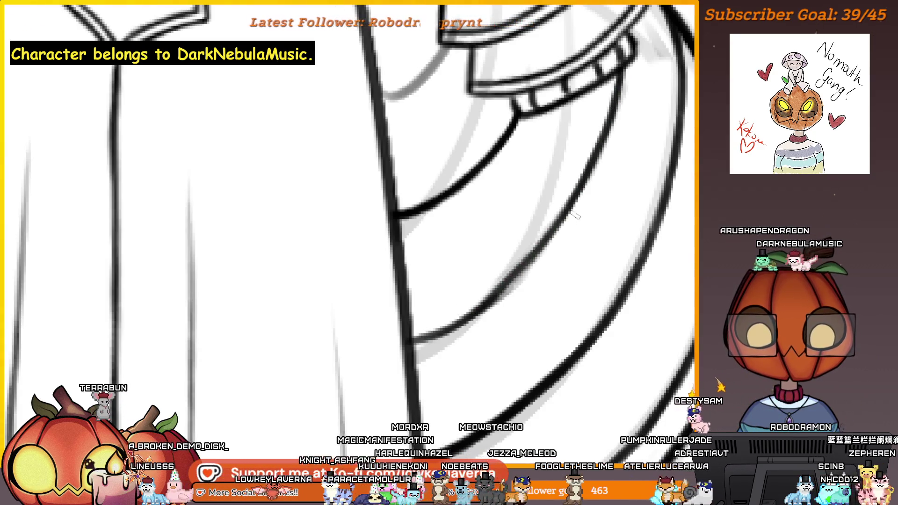
{"action": "mouse_move", "coordinate": [602, 145]}
{"action": "left_mouse_down"}
{"action": "mouse_move", "coordinate": [607, 122]}
{"action": "mouse_move", "coordinate": [482, 290]}
{"action": "left_mouse_up"}
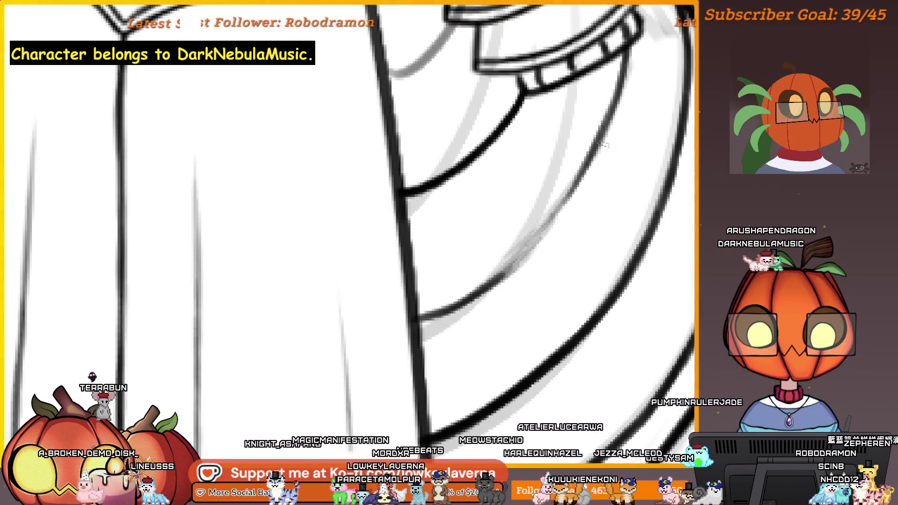
{"action": "mouse_move", "coordinate": [595, 154]}
{"action": "left_mouse_down"}
{"action": "mouse_move", "coordinate": [479, 297]}
{"action": "mouse_move", "coordinate": [511, 287]}
{"action": "mouse_move", "coordinate": [475, 301]}
{"action": "left_mouse_up"}
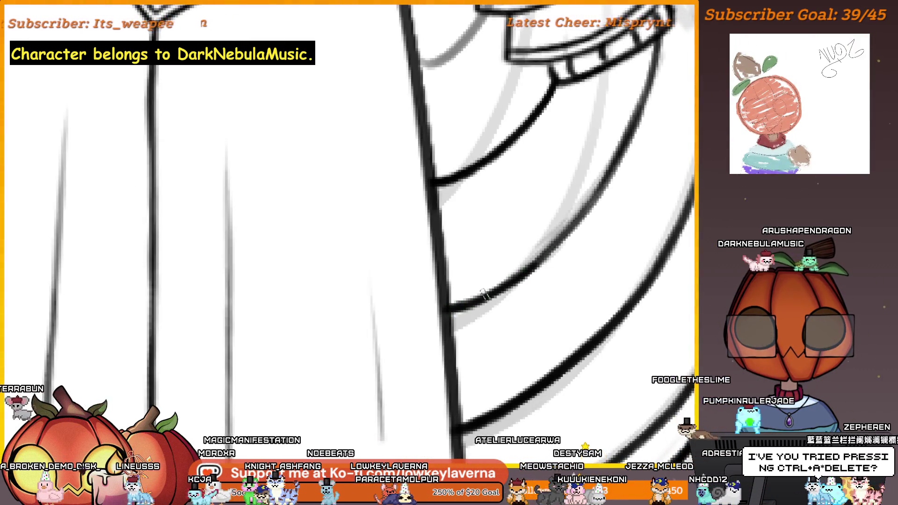
{"action": "left_click_drag", "start_coordinate": [600, 188], "coordinate": [582, 235]}
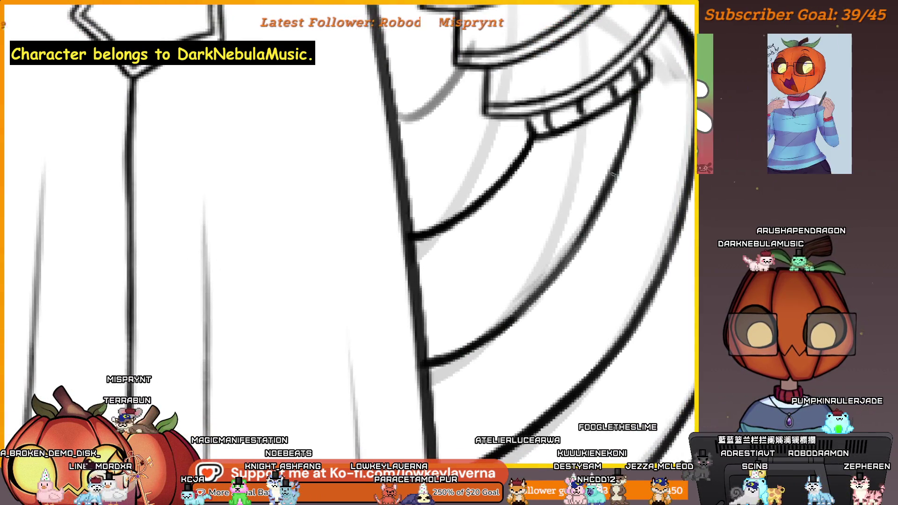
Mirror the canvas to check the linework, flip back, and zoom around the star clasp and tail.
{"action": "scroll", "coordinate": [587, 214], "scroll_direction": "down", "scroll_amount": 3}
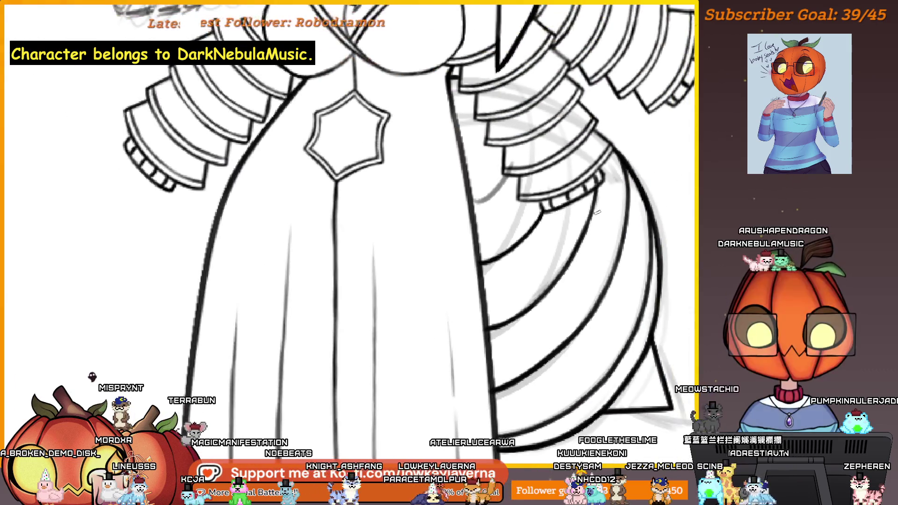
{"action": "key", "text": "m"}
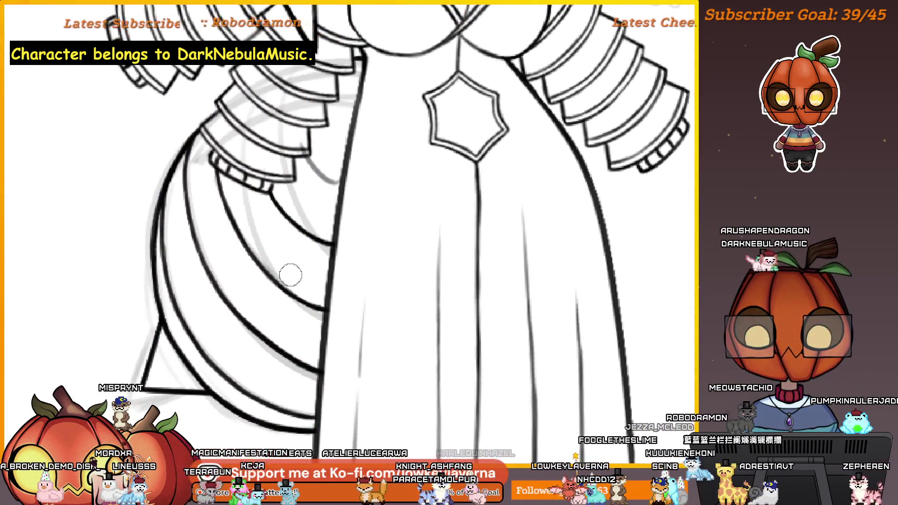
{"action": "mouse_move", "coordinate": [235, 194]}
{"action": "left_mouse_down"}
{"action": "mouse_move", "coordinate": [252, 215]}
{"action": "mouse_move", "coordinate": [291, 218]}
{"action": "left_mouse_up"}
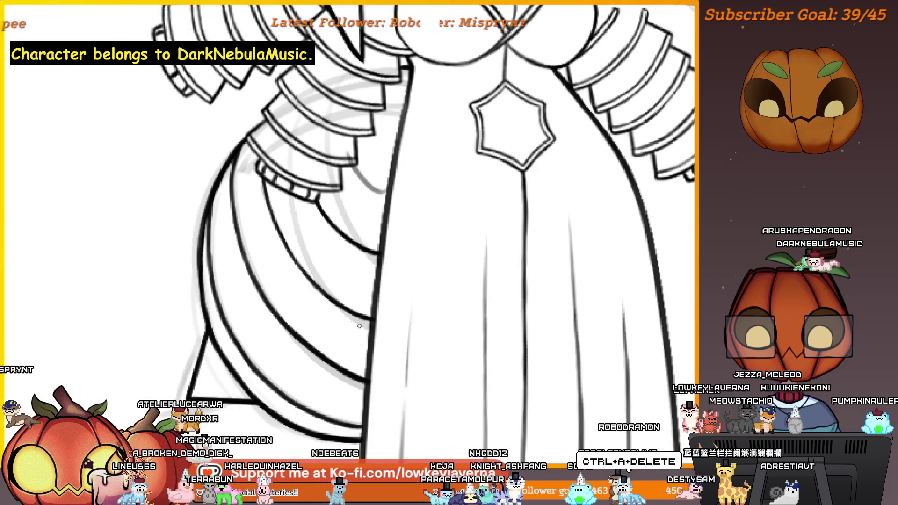
{"action": "key", "text": "m"}
{"action": "mouse_move", "coordinate": [243, 130]}
{"action": "left_mouse_down"}
{"action": "mouse_move", "coordinate": [331, 190]}
{"action": "mouse_move", "coordinate": [456, 196]}
{"action": "left_mouse_up"}
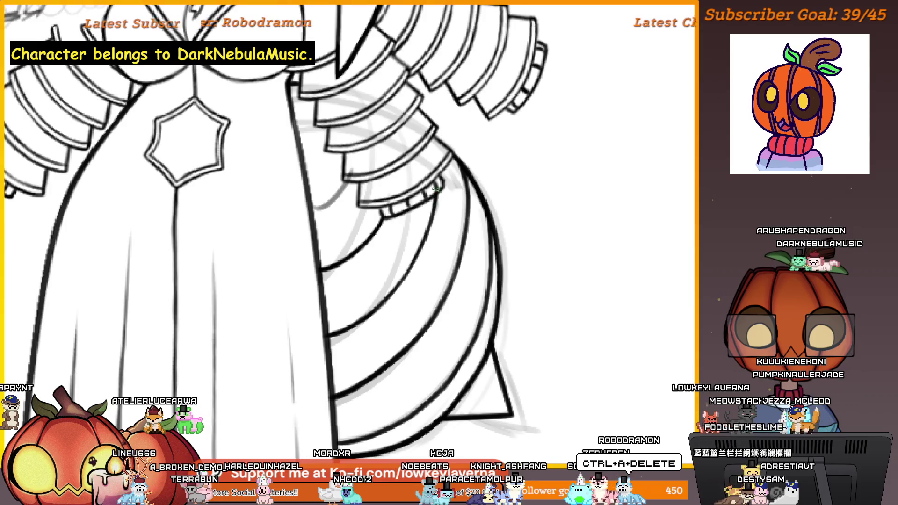
{"action": "scroll", "coordinate": [435, 187], "scroll_direction": "up", "scroll_amount": 3}
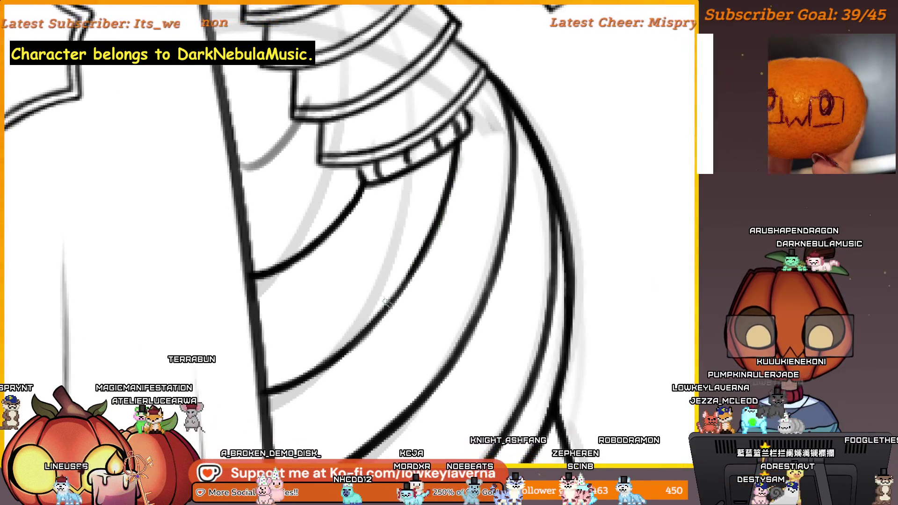
{"action": "scroll", "coordinate": [442, 208], "scroll_direction": "down", "scroll_amount": 3}
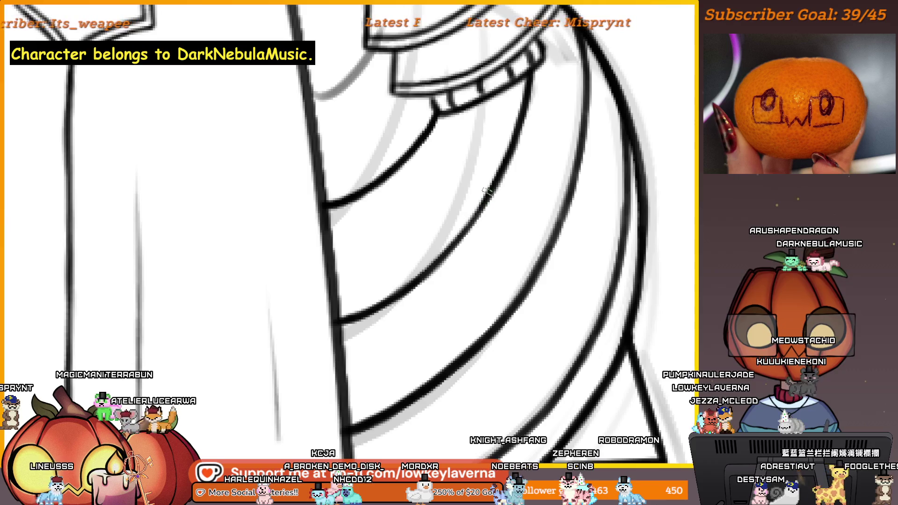
{"action": "scroll", "coordinate": [484, 262], "scroll_direction": "left", "scroll_amount": 3}
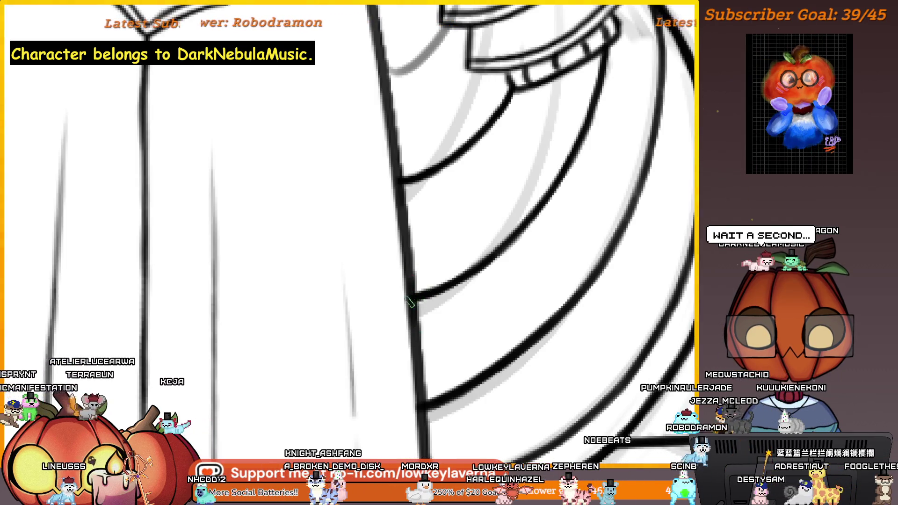
{"action": "scroll", "coordinate": [497, 251], "scroll_direction": "up", "scroll_amount": 2}
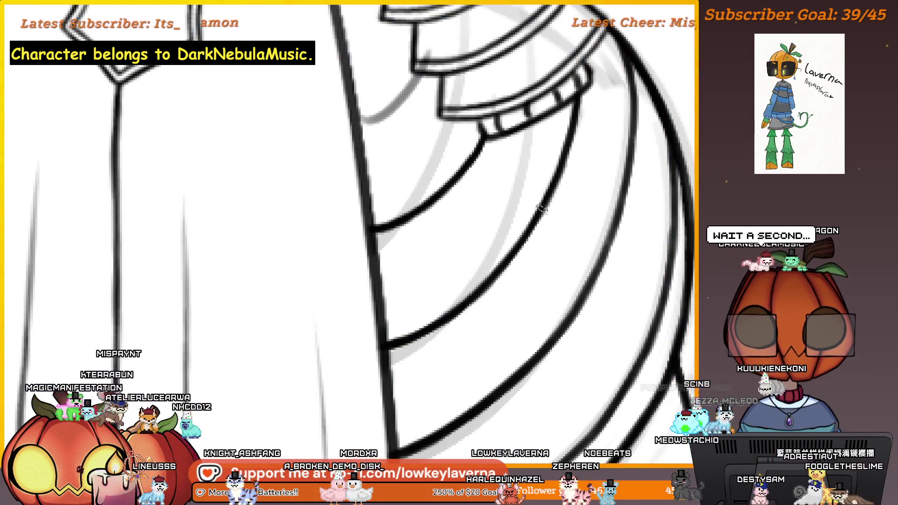
{"action": "scroll", "coordinate": [528, 231], "scroll_direction": "up", "scroll_amount": 2}
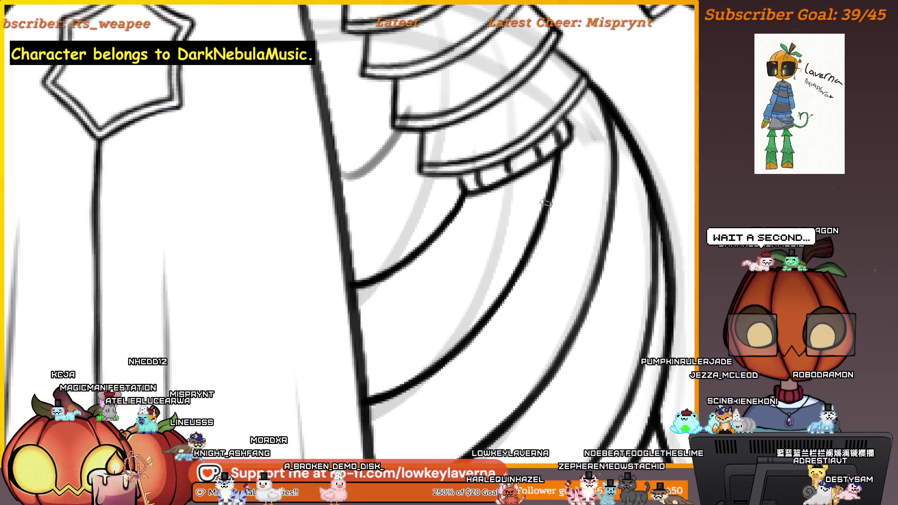
{"action": "scroll", "coordinate": [545, 202], "scroll_direction": "down", "scroll_amount": 4}
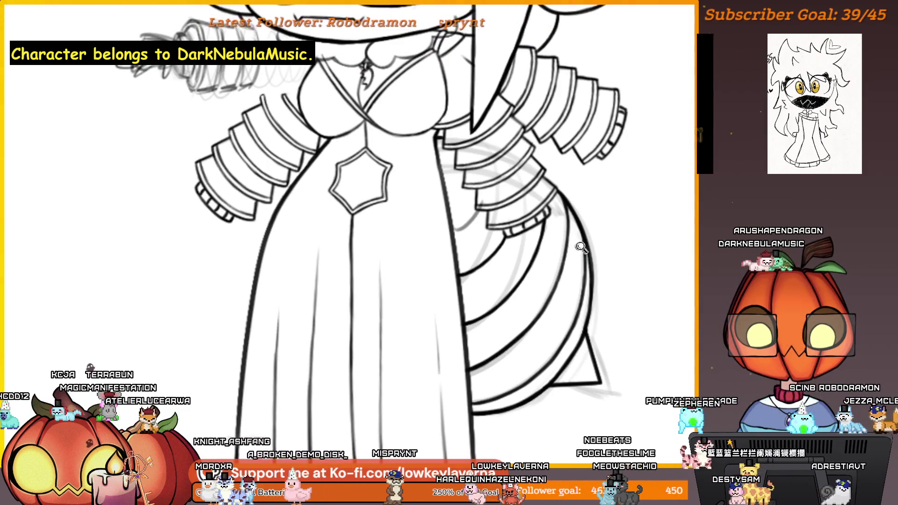
Zoom out to the full chibi figure, mirror the canvas, and begin enlarging the tail.
{"action": "scroll", "coordinate": [585, 240], "scroll_direction": "down", "scroll_amount": 3}
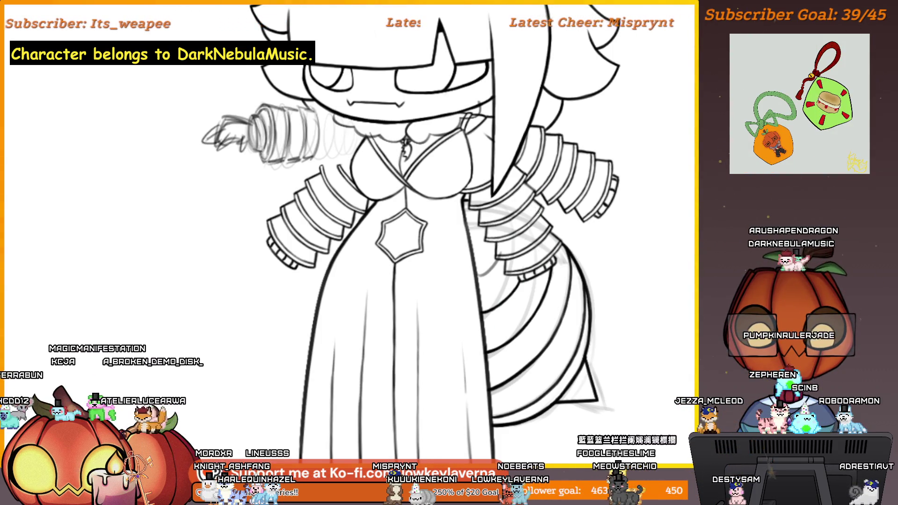
{"action": "scroll", "coordinate": [658, 226], "scroll_direction": "down", "scroll_amount": 3}
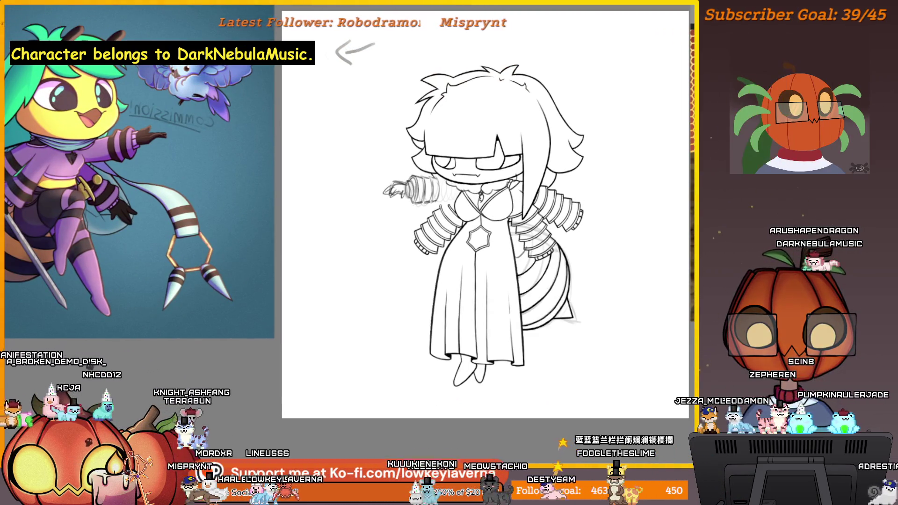
{"action": "scroll", "coordinate": [517, 258], "scroll_direction": "up", "scroll_amount": 3}
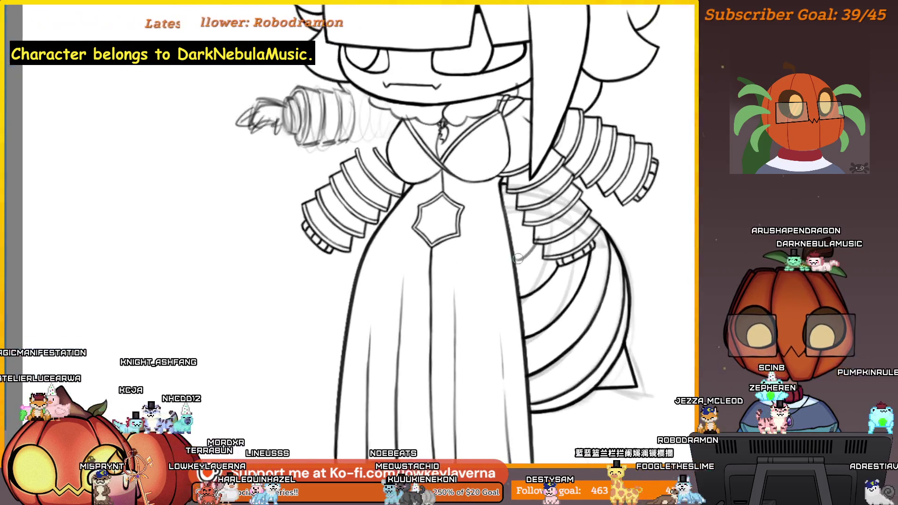
{"action": "scroll", "coordinate": [517, 258], "scroll_direction": "down", "scroll_amount": 3}
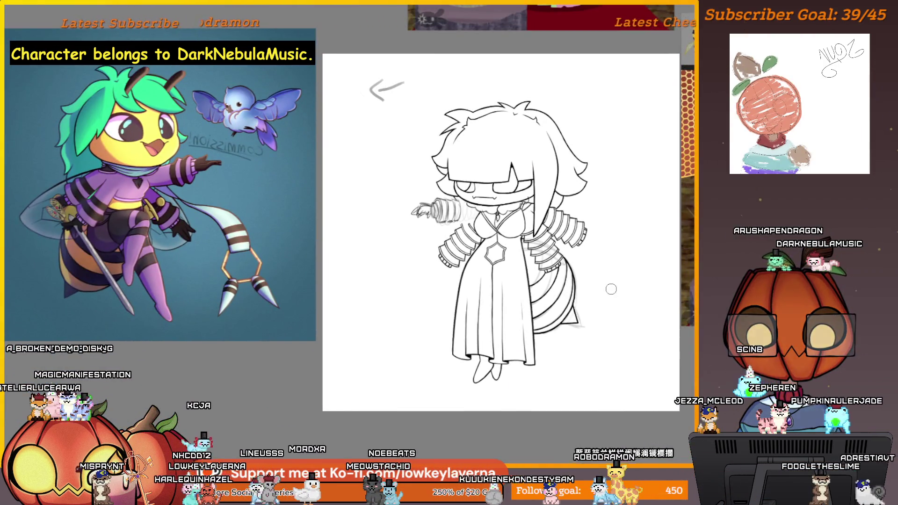
{"action": "key", "text": "m"}
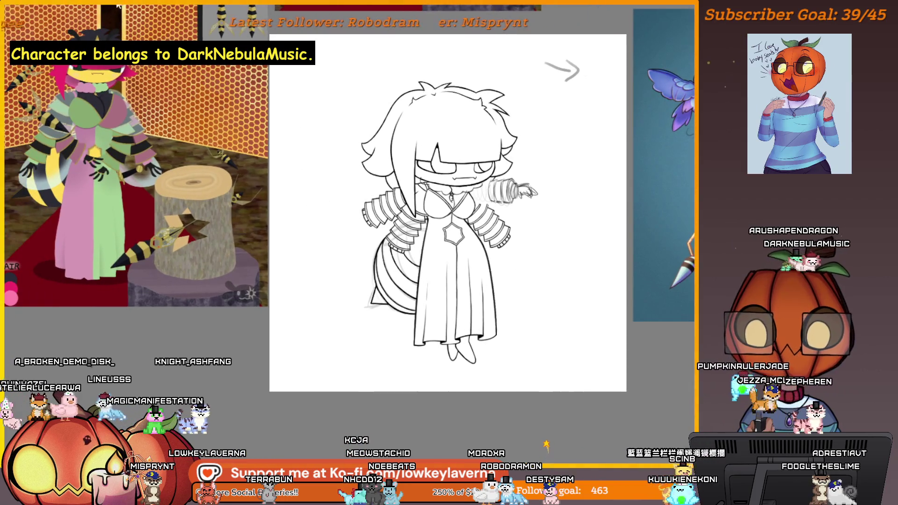
{"action": "left_click_drag", "start_coordinate": [370, 315], "coordinate": [362, 327]}
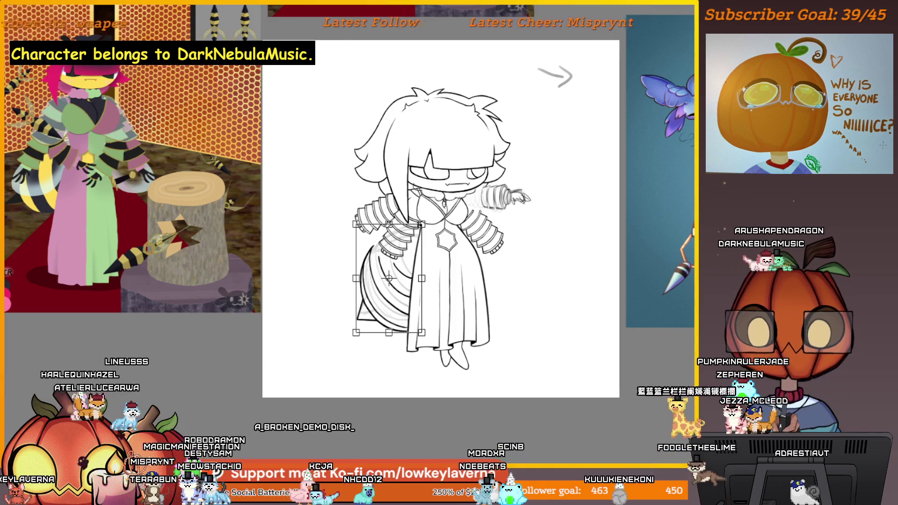
Apply the enlarged tail size, then rotate the tail beside the gown and commit.
{"action": "key", "text": "Return"}
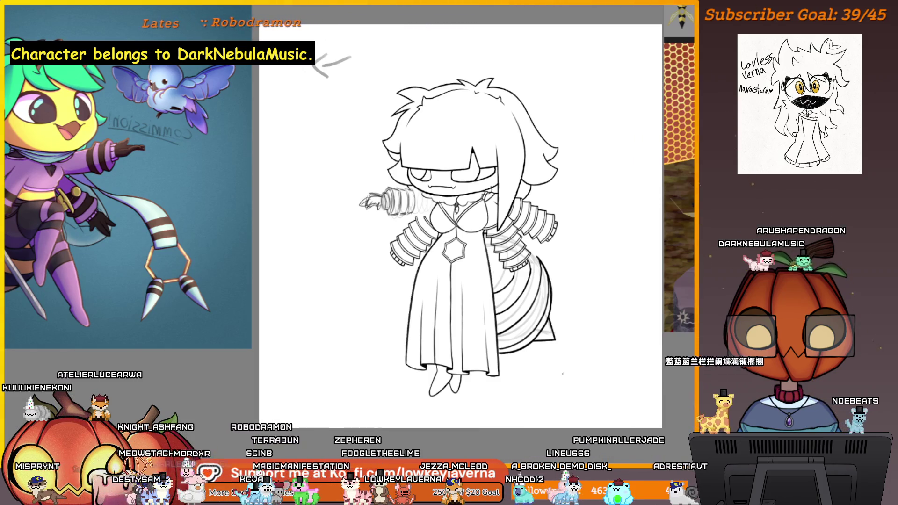
{"action": "mouse_move", "coordinate": [594, 251]}
{"action": "left_mouse_down"}
{"action": "mouse_move", "coordinate": [575, 263]}
{"action": "mouse_move", "coordinate": [570, 296]}
{"action": "left_mouse_up"}
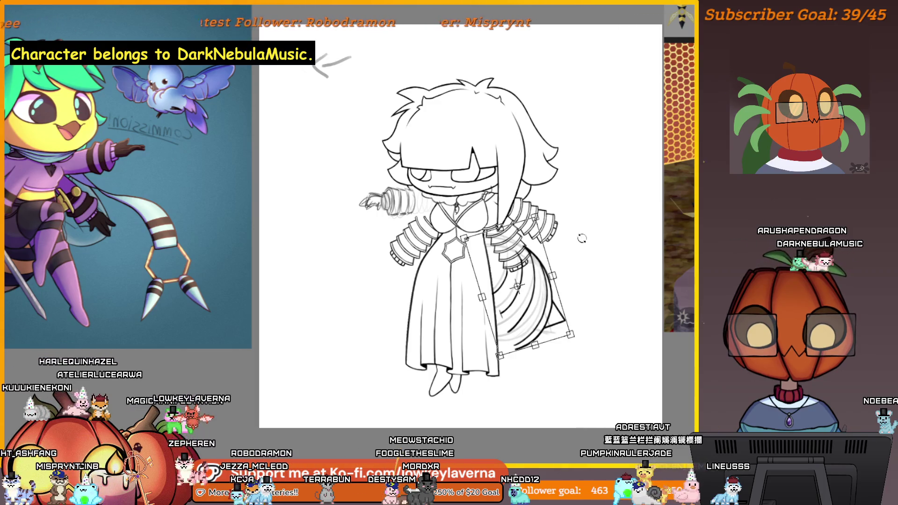
{"action": "key", "text": "Return"}
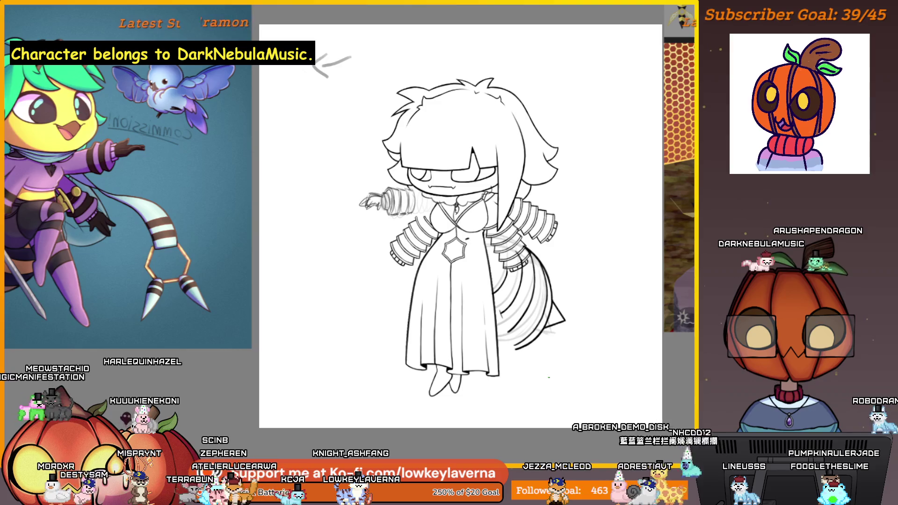
{"action": "key", "text": "alt+f"}
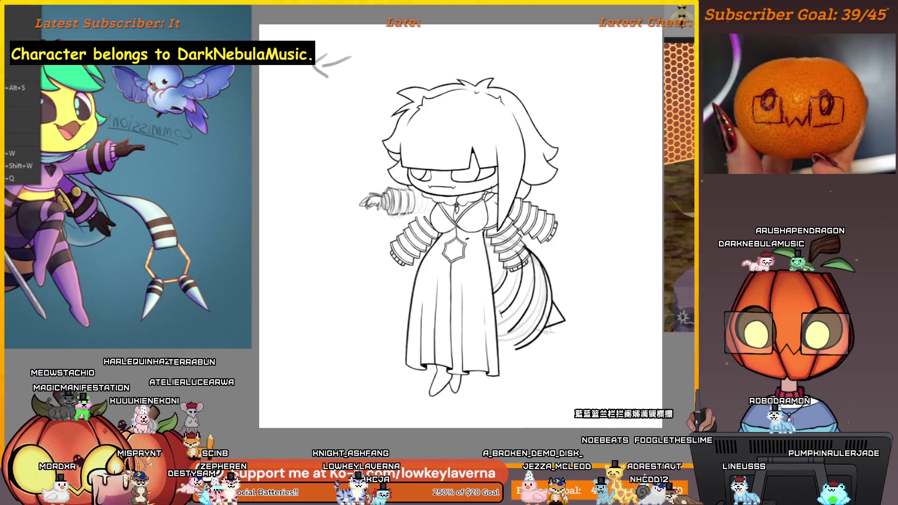
Ink a tail band curve solid black past the gown edge, redoing one misstroke.
{"action": "key", "text": "Escape"}
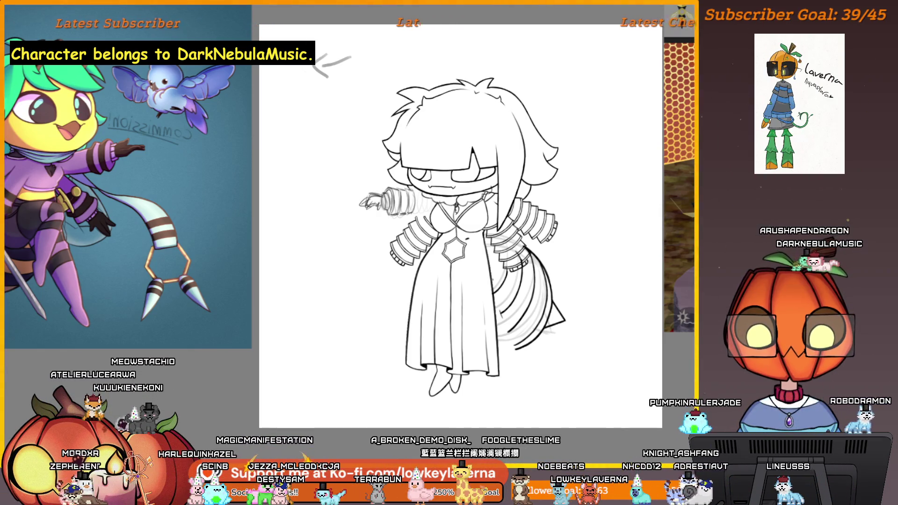
{"action": "scroll", "coordinate": [514, 299], "scroll_direction": "down", "scroll_amount": 3}
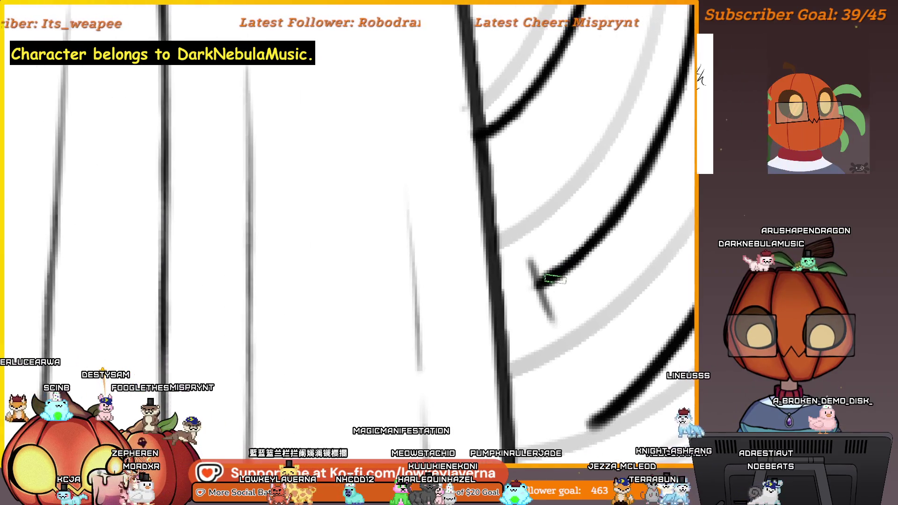
{"action": "mouse_move", "coordinate": [545, 270]}
{"action": "left_mouse_down"}
{"action": "mouse_move", "coordinate": [519, 284]}
{"action": "mouse_move", "coordinate": [535, 283]}
{"action": "left_mouse_up"}
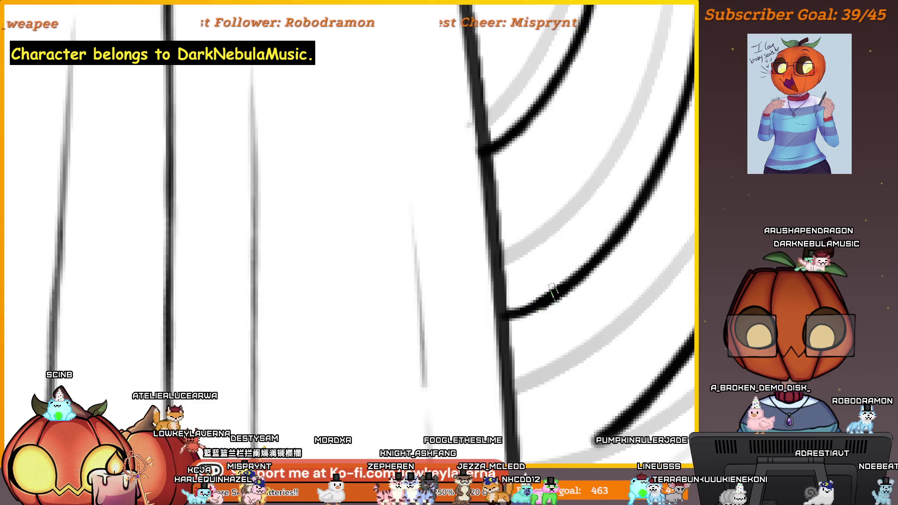
{"action": "scroll", "coordinate": [585, 270], "scroll_direction": "down", "scroll_amount": 5}
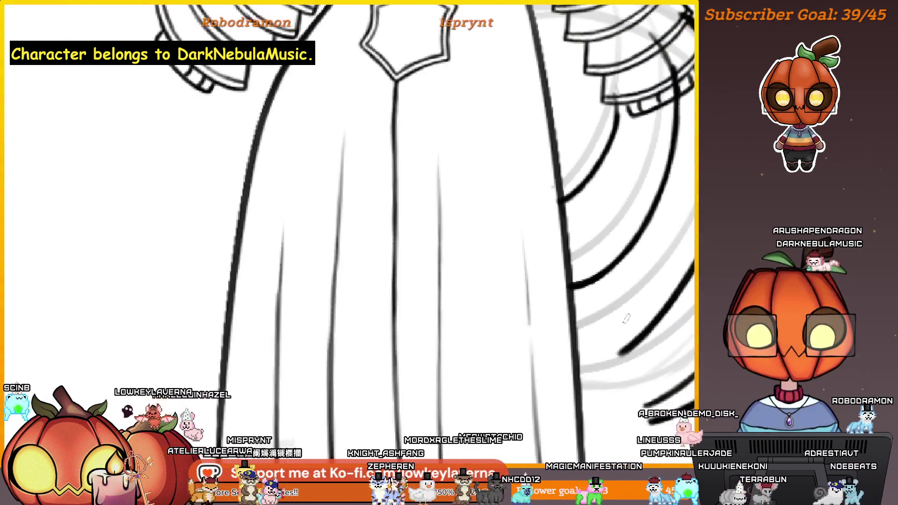
{"action": "scroll", "coordinate": [579, 266], "scroll_direction": "up", "scroll_amount": 5}
{"action": "left_click_drag", "start_coordinate": [632, 207], "coordinate": [486, 288]}
{"action": "key", "text": "ctrl+z"}
{"action": "left_click_drag", "start_coordinate": [599, 243], "coordinate": [496, 281]}
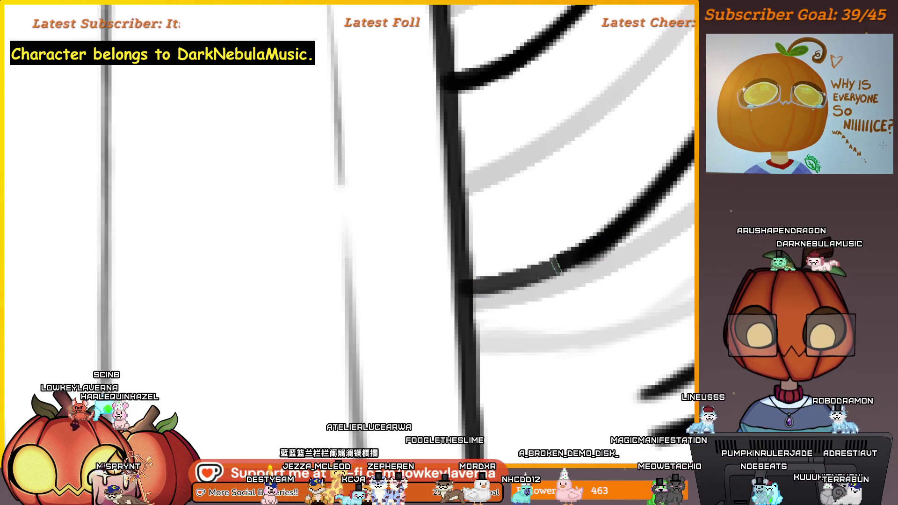
{"action": "left_click_drag", "start_coordinate": [556, 265], "coordinate": [450, 290]}
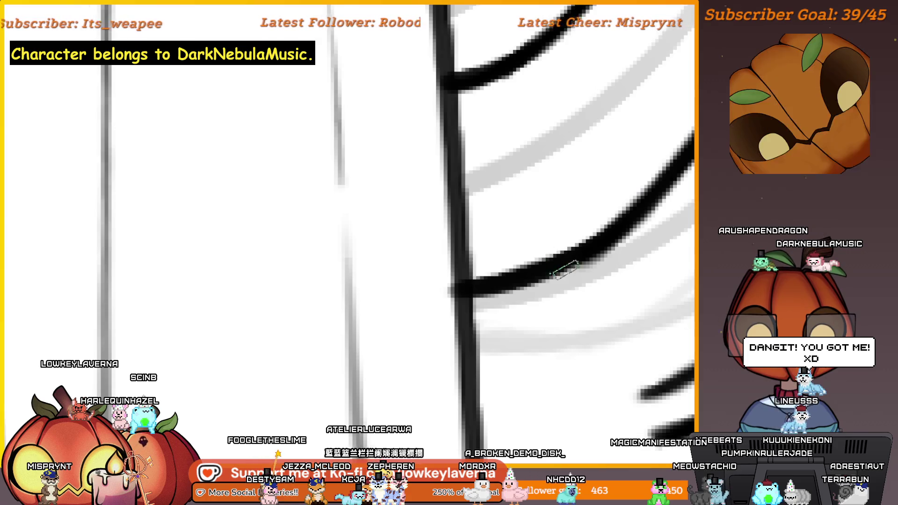
Enlarge the brush and re-centre the view on the tail's band lines.
{"action": "left_click_drag", "start_coordinate": [566, 269], "coordinate": [555, 326]}
{"action": "key", "text": "e"}
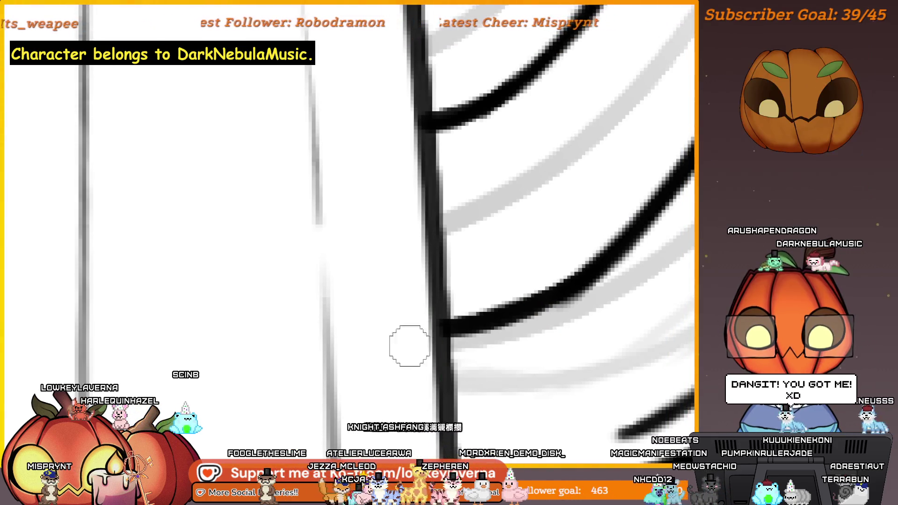
{"action": "left_click_drag", "start_coordinate": [607, 252], "coordinate": [560, 290]}
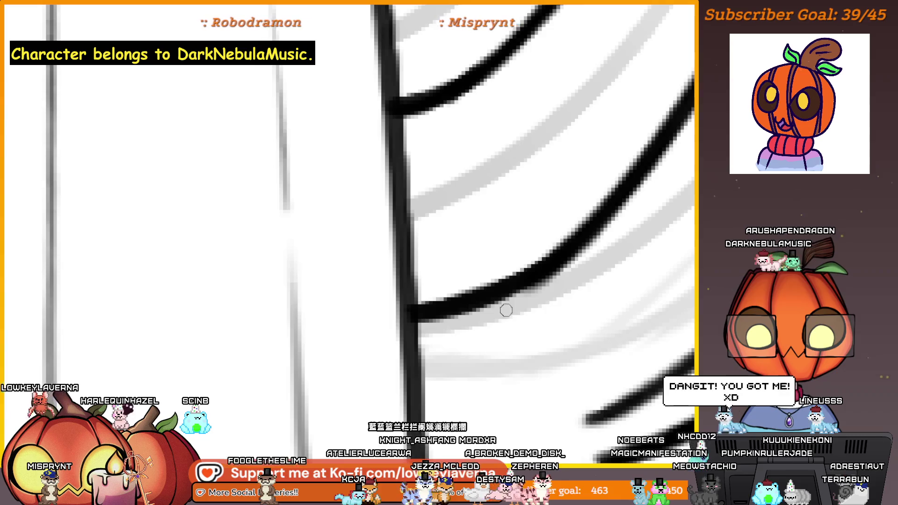
{"action": "left_click_drag", "start_coordinate": [565, 249], "coordinate": [537, 289]}
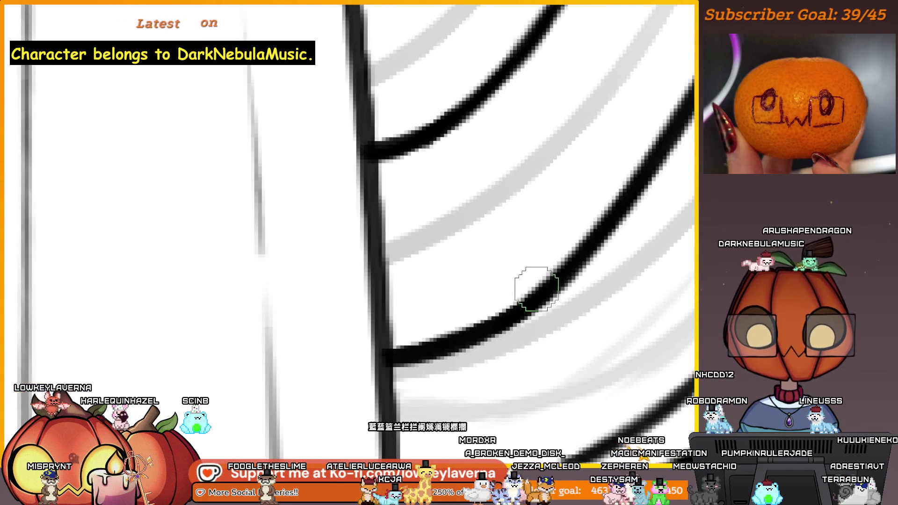
{"action": "left_click_drag", "start_coordinate": [419, 300], "coordinate": [587, 226]}
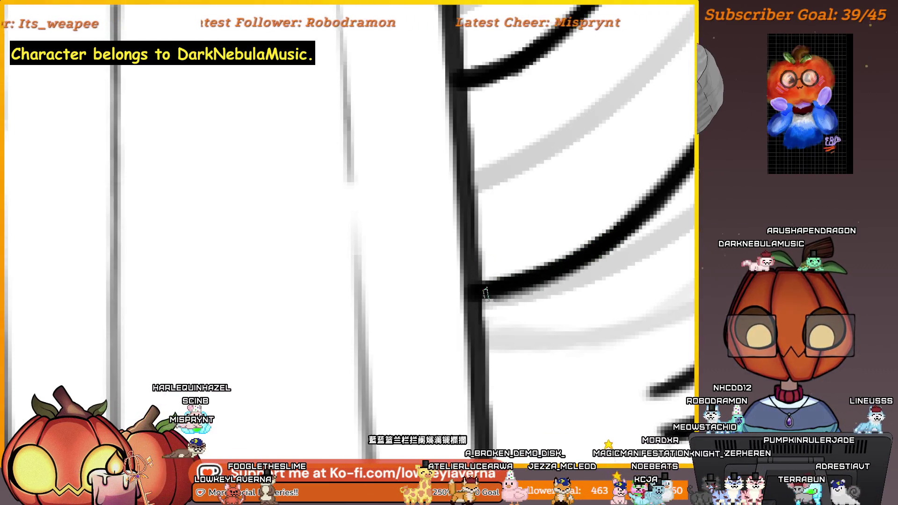
{"action": "scroll", "coordinate": [542, 285], "scroll_direction": "down", "scroll_amount": 3}
{"action": "scroll", "coordinate": [557, 242], "scroll_direction": "down", "scroll_amount": 4}
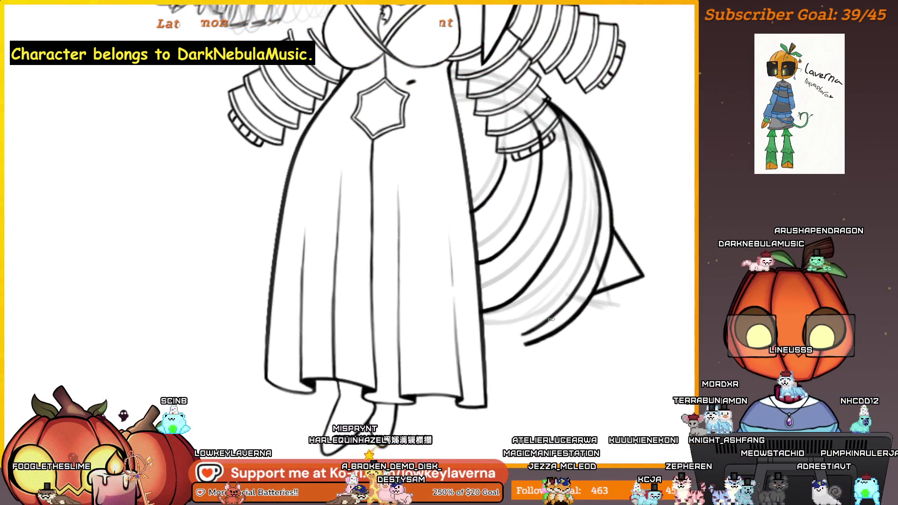
{"action": "scroll", "coordinate": [266, 230], "scroll_direction": "down", "scroll_amount": 3}
{"action": "left_click_drag", "start_coordinate": [267, 155], "coordinate": [425, 250]}
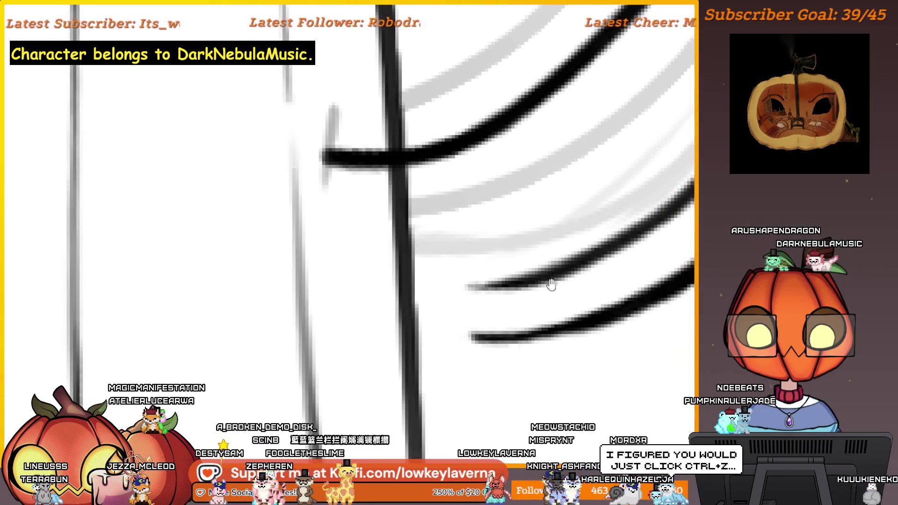
{"action": "mouse_move", "coordinate": [582, 285]}
{"action": "left_mouse_down"}
{"action": "mouse_move", "coordinate": [579, 324]}
{"action": "mouse_move", "coordinate": [575, 298]}
{"action": "left_mouse_up"}
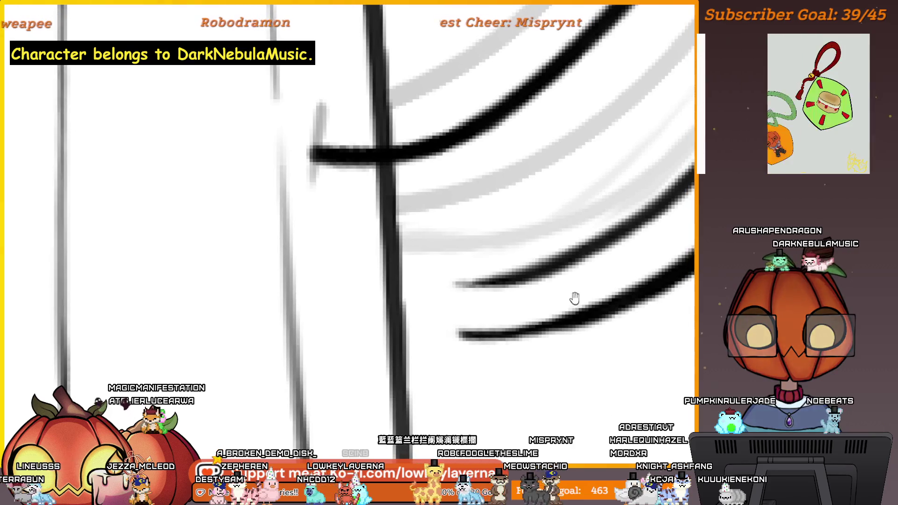
Extend the upper, middle and lower tail band lines in black across to the gown.
{"action": "left_click_drag", "start_coordinate": [566, 250], "coordinate": [417, 288]}
{"action": "left_click_drag", "start_coordinate": [576, 256], "coordinate": [395, 286]}
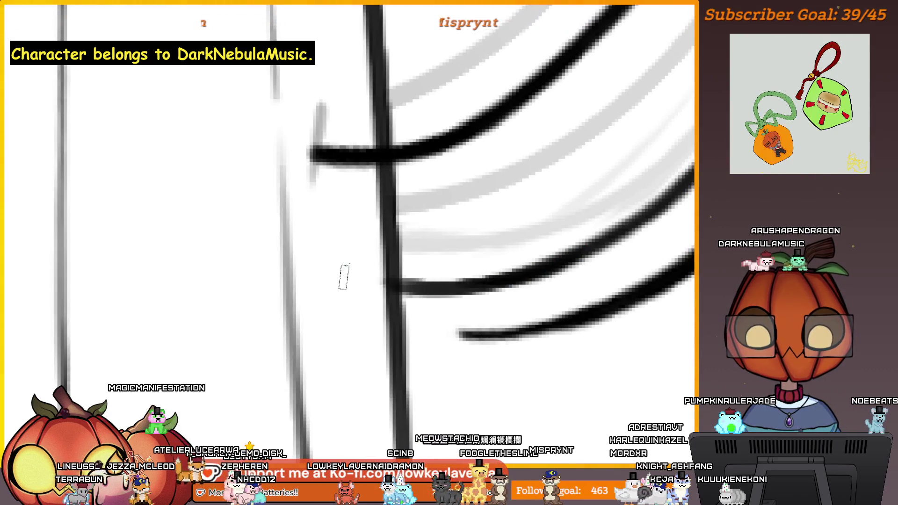
{"action": "left_click_drag", "start_coordinate": [556, 259], "coordinate": [351, 282]}
{"action": "mouse_move", "coordinate": [593, 266]}
{"action": "left_mouse_down"}
{"action": "mouse_move", "coordinate": [336, 309]}
{"action": "mouse_move", "coordinate": [196, 300]}
{"action": "mouse_move", "coordinate": [381, 333]}
{"action": "left_mouse_up"}
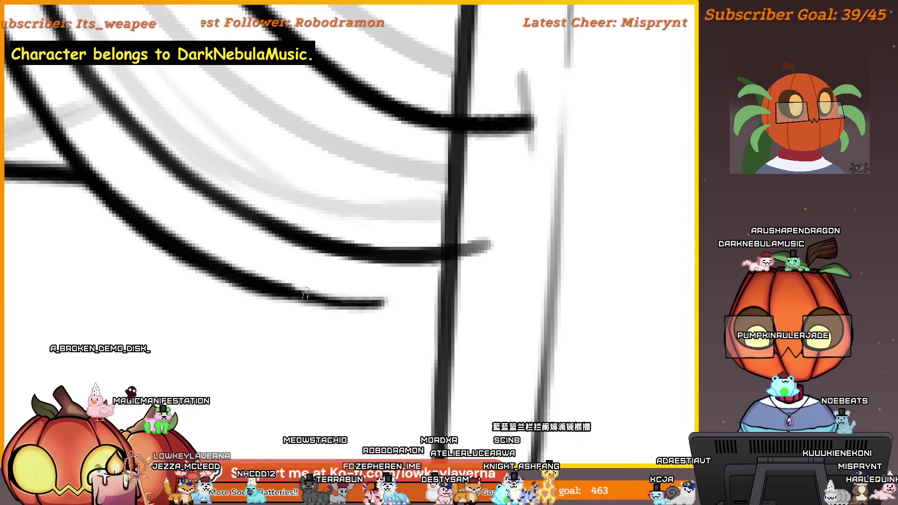
{"action": "left_click_drag", "start_coordinate": [507, 300], "coordinate": [344, 293]}
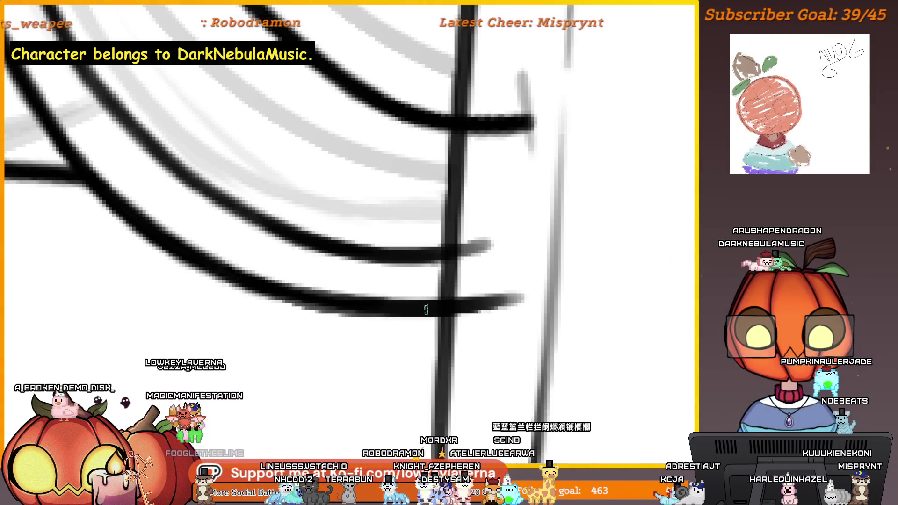
{"action": "scroll", "coordinate": [451, 261], "scroll_direction": "down", "scroll_amount": 2}
{"action": "left_click_drag", "start_coordinate": [450, 261], "coordinate": [459, 297]}
{"action": "scroll", "coordinate": [491, 277], "scroll_direction": "down", "scroll_amount": 3}
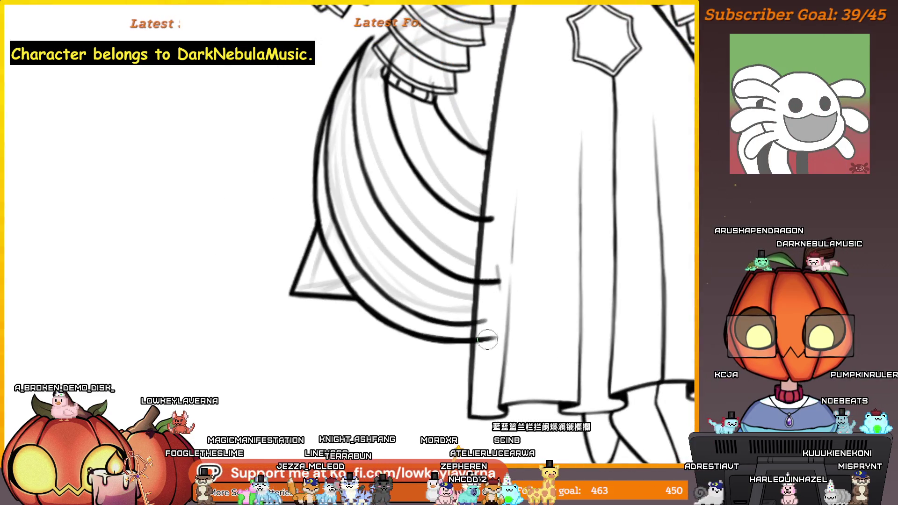
Zoom in on the lower tail band lines and enlarge the brush.
{"action": "mouse_move", "coordinate": [482, 317]}
{"action": "left_mouse_down"}
{"action": "mouse_move", "coordinate": [501, 311]}
{"action": "mouse_move", "coordinate": [6, 311]}
{"action": "left_mouse_up"}
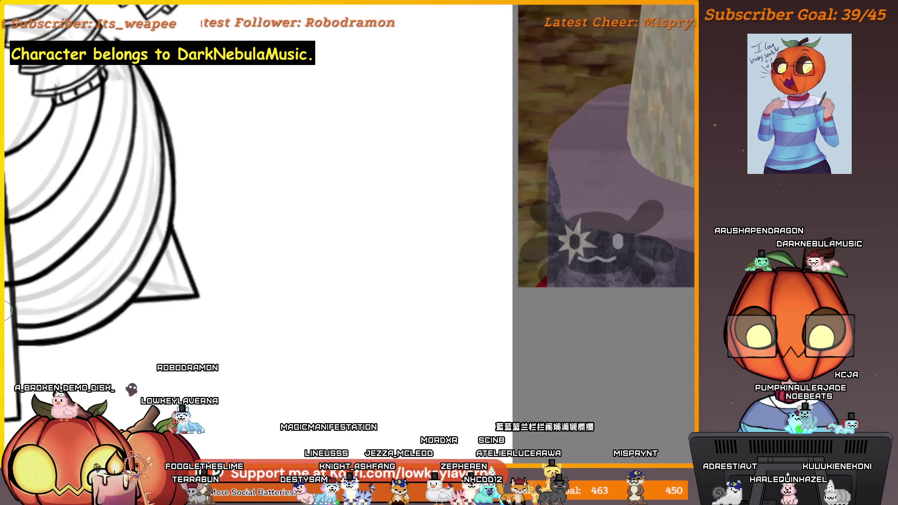
{"action": "scroll", "coordinate": [391, 344], "scroll_direction": "up", "scroll_amount": 5}
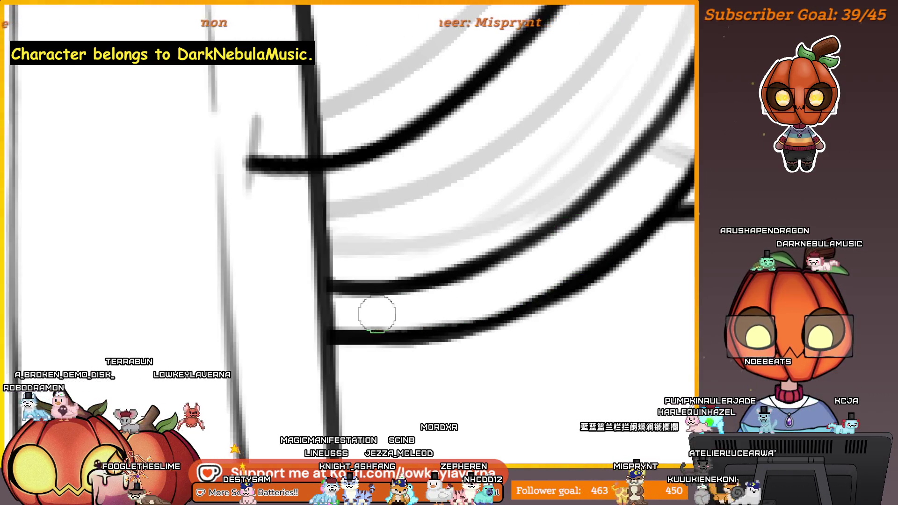
{"action": "left_click_drag", "start_coordinate": [503, 293], "coordinate": [527, 274]}
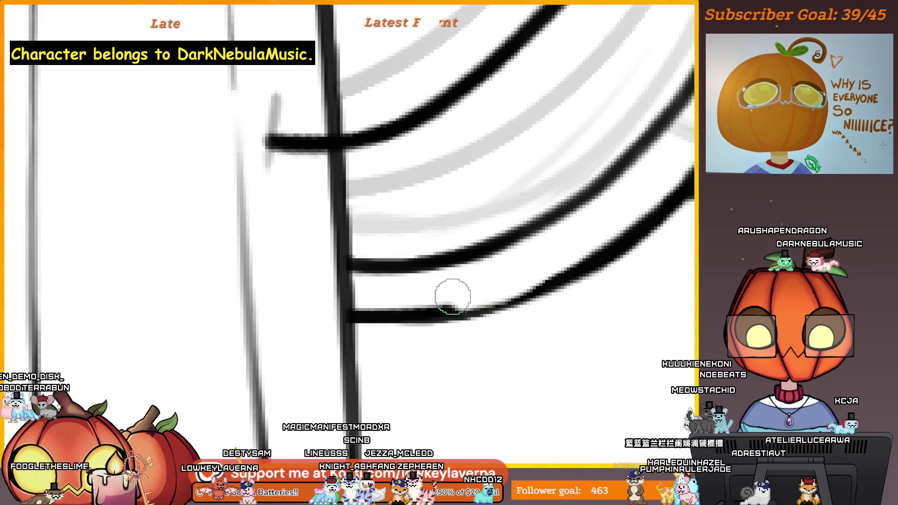
{"action": "key", "text": "bracketright"}
{"action": "key", "text": "bracketright"}
{"action": "mouse_move", "coordinate": [581, 260]}
{"action": "left_mouse_down"}
{"action": "mouse_move", "coordinate": [602, 235]}
{"action": "mouse_move", "coordinate": [618, 239]}
{"action": "left_mouse_up"}
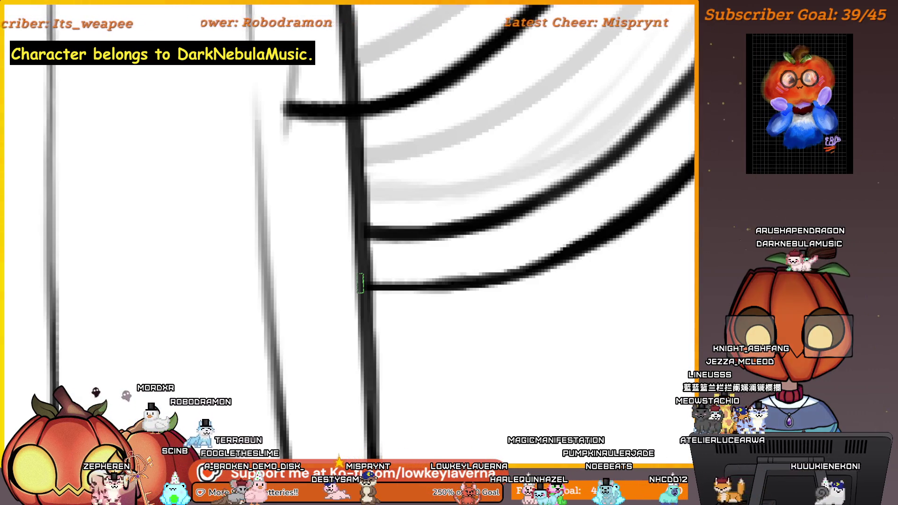
{"action": "scroll", "coordinate": [519, 316], "scroll_direction": "down", "scroll_amount": 2}
{"action": "scroll", "coordinate": [557, 270], "scroll_direction": "up", "scroll_amount": 3}
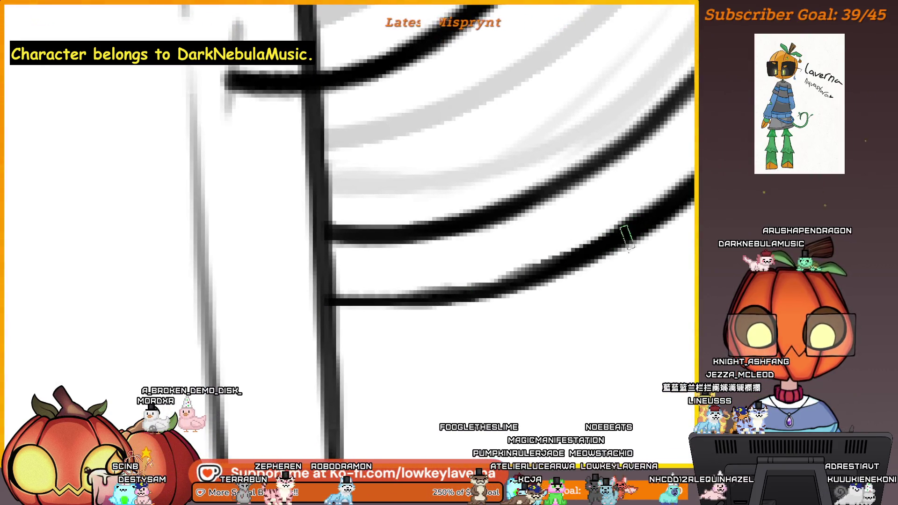
{"action": "scroll", "coordinate": [626, 239], "scroll_direction": "right", "scroll_amount": 2}
{"action": "scroll", "coordinate": [447, 292], "scroll_direction": "left", "scroll_amount": 3}
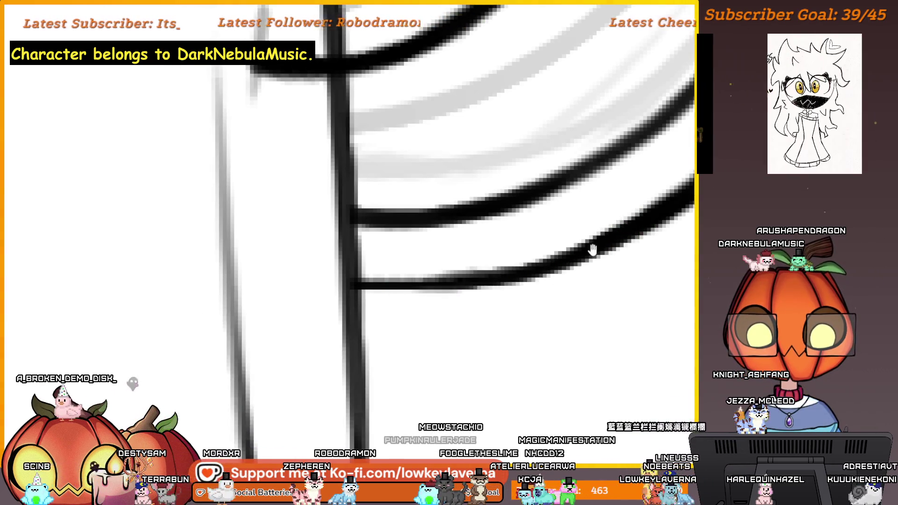
Retrace the lower tail band curve in thicker black, redrawing it slightly lower.
{"action": "left_click_drag", "start_coordinate": [572, 262], "coordinate": [414, 304]}
{"action": "mouse_move", "coordinate": [601, 244]}
{"action": "left_mouse_down"}
{"action": "mouse_move", "coordinate": [456, 297]}
{"action": "mouse_move", "coordinate": [336, 301]}
{"action": "left_mouse_up"}
{"action": "key", "text": "ctrl+z"}
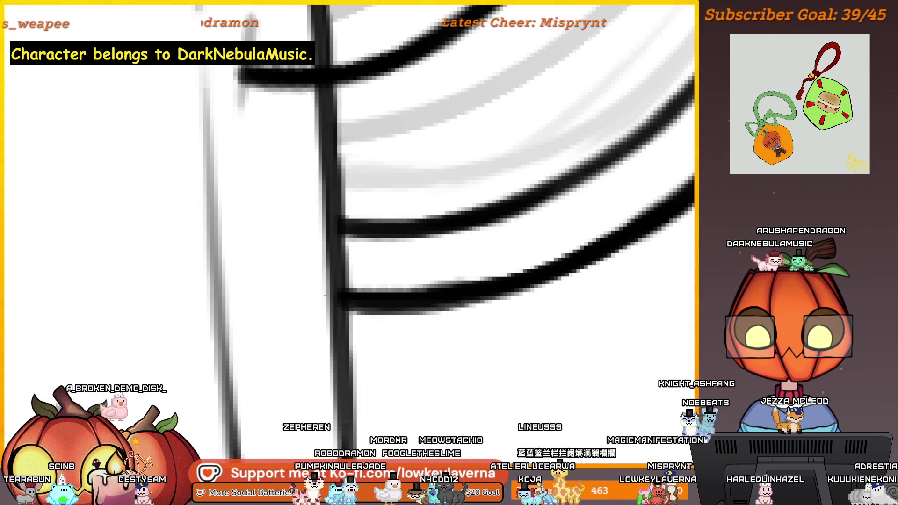
{"action": "left_click_drag", "start_coordinate": [551, 260], "coordinate": [363, 299]}
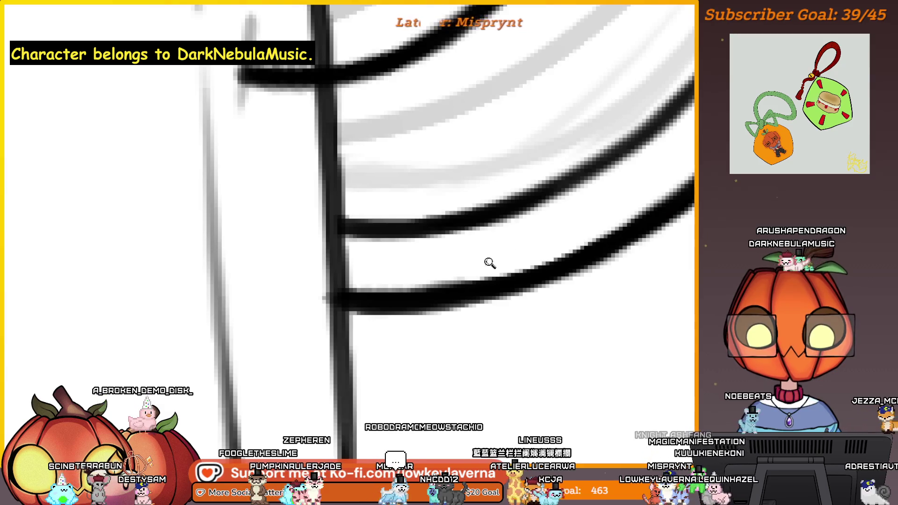
Zoom out to check the new bold tail band strokes.
{"action": "left_click_drag", "start_coordinate": [488, 262], "coordinate": [481, 303]}
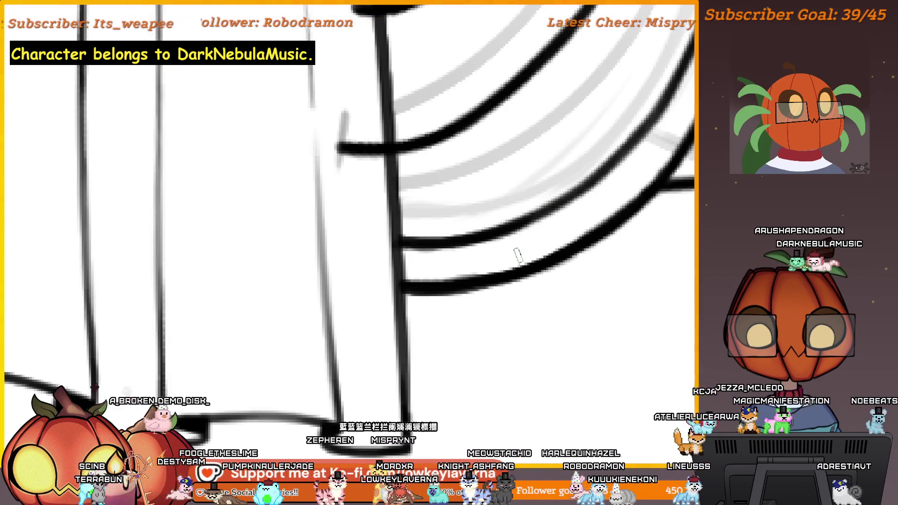
{"action": "scroll", "coordinate": [485, 257], "scroll_direction": "up", "scroll_amount": 2}
{"action": "scroll", "coordinate": [514, 295], "scroll_direction": "up", "scroll_amount": 1}
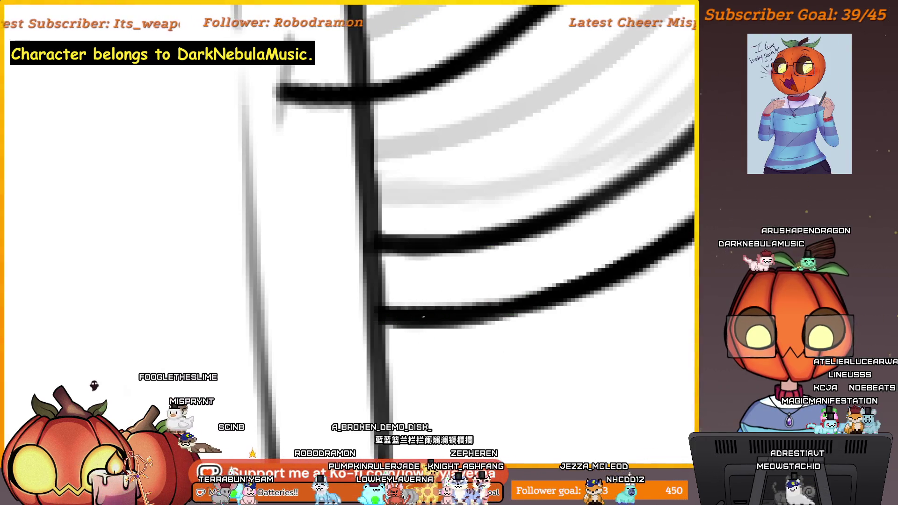
{"action": "scroll", "coordinate": [575, 229], "scroll_direction": "down", "scroll_amount": 5}
{"action": "scroll", "coordinate": [597, 210], "scroll_direction": "up", "scroll_amount": 5}
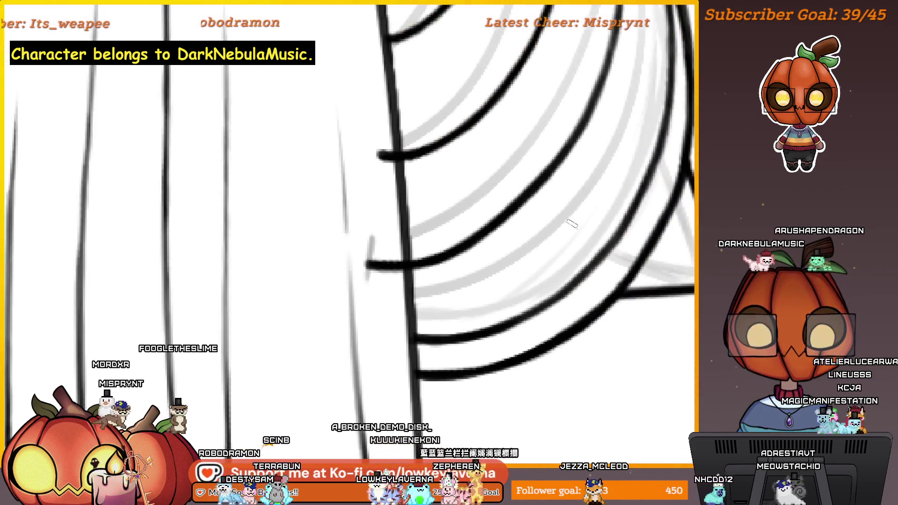
{"action": "scroll", "coordinate": [487, 327], "scroll_direction": "up", "scroll_amount": 1}
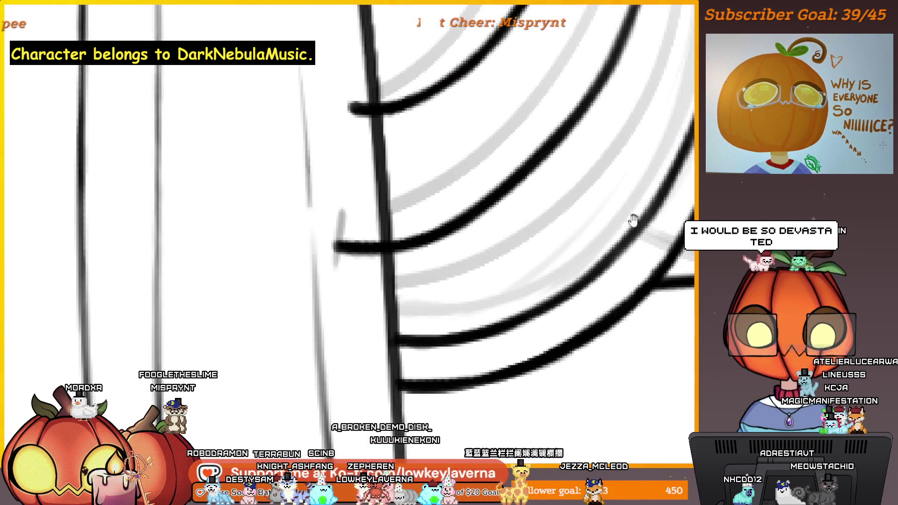
{"action": "scroll", "coordinate": [494, 357], "scroll_direction": "up", "scroll_amount": 1}
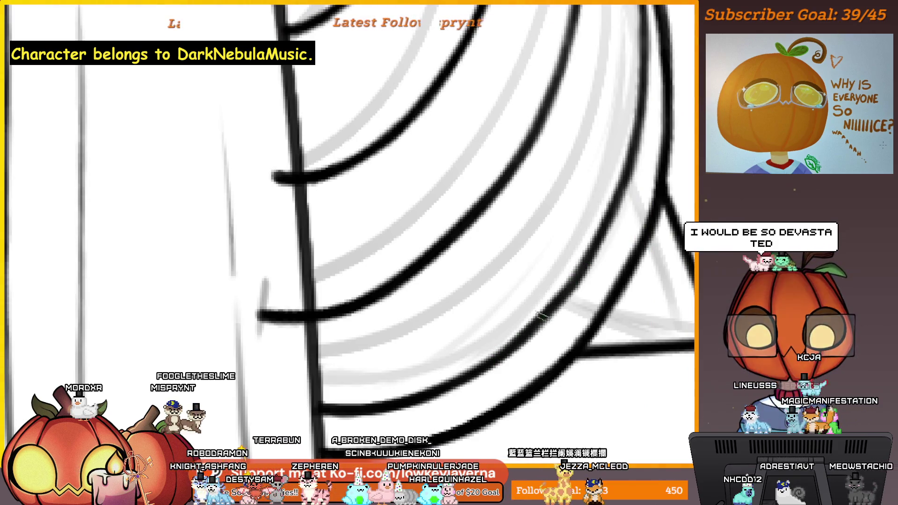
{"action": "scroll", "coordinate": [540, 315], "scroll_direction": "down", "scroll_amount": 5}
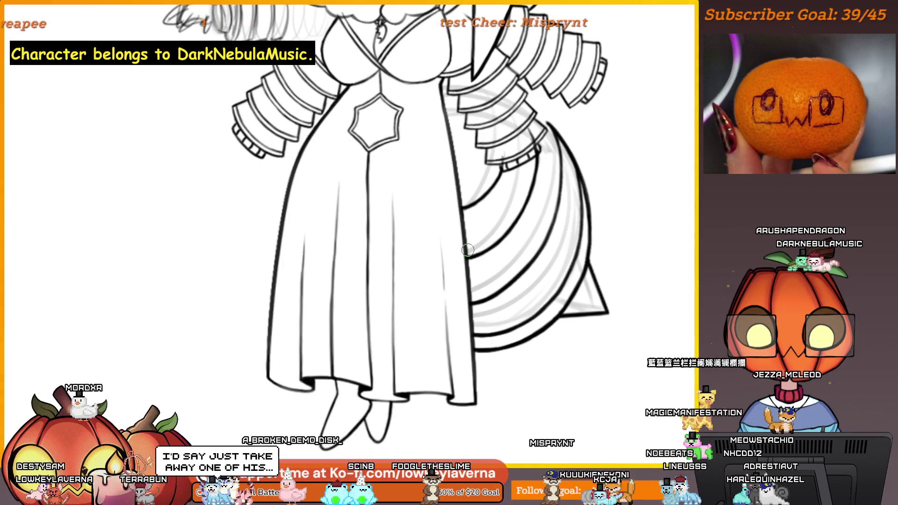
Zoom onto the sleeve and ink a black stroke along its edge to the tail band.
{"action": "mouse_move", "coordinate": [467, 249]}
{"action": "left_mouse_down"}
{"action": "mouse_move", "coordinate": [537, 340]}
{"action": "mouse_move", "coordinate": [486, 308]}
{"action": "left_mouse_up"}
{"action": "scroll", "coordinate": [435, 238], "scroll_direction": "up", "scroll_amount": 5}
{"action": "mouse_move", "coordinate": [434, 237]}
{"action": "left_mouse_down"}
{"action": "mouse_move", "coordinate": [462, 241]}
{"action": "mouse_move", "coordinate": [479, 299]}
{"action": "left_mouse_up"}
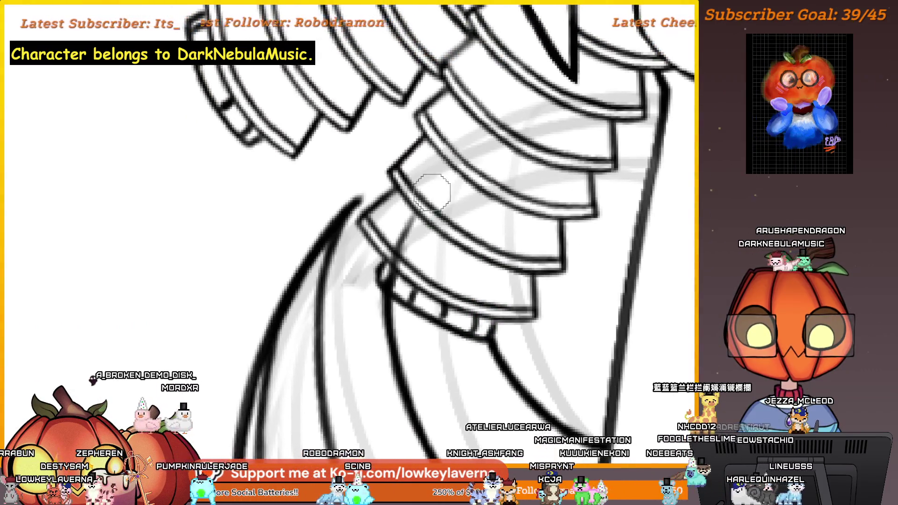
{"action": "scroll", "coordinate": [404, 243], "scroll_direction": "up", "scroll_amount": 2}
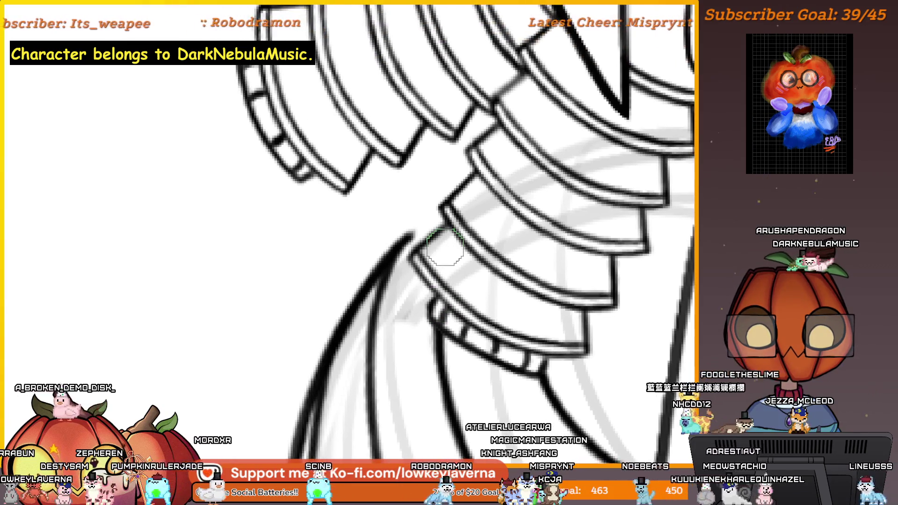
{"action": "scroll", "coordinate": [386, 256], "scroll_direction": "up", "scroll_amount": 2}
{"action": "left_click_drag", "start_coordinate": [385, 256], "coordinate": [465, 196]}
{"action": "scroll", "coordinate": [465, 196], "scroll_direction": "down", "scroll_amount": 2}
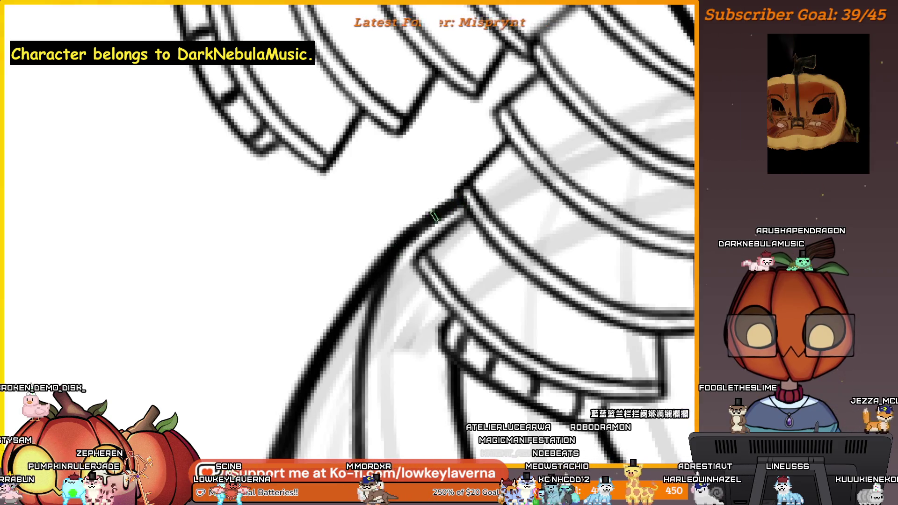
{"action": "scroll", "coordinate": [406, 204], "scroll_direction": "down", "scroll_amount": 2}
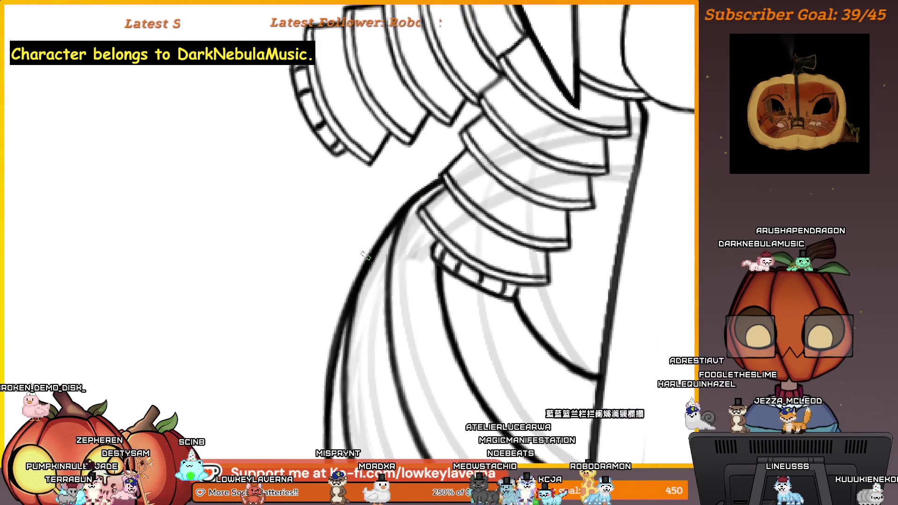
{"action": "scroll", "coordinate": [416, 168], "scroll_direction": "up", "scroll_amount": 2}
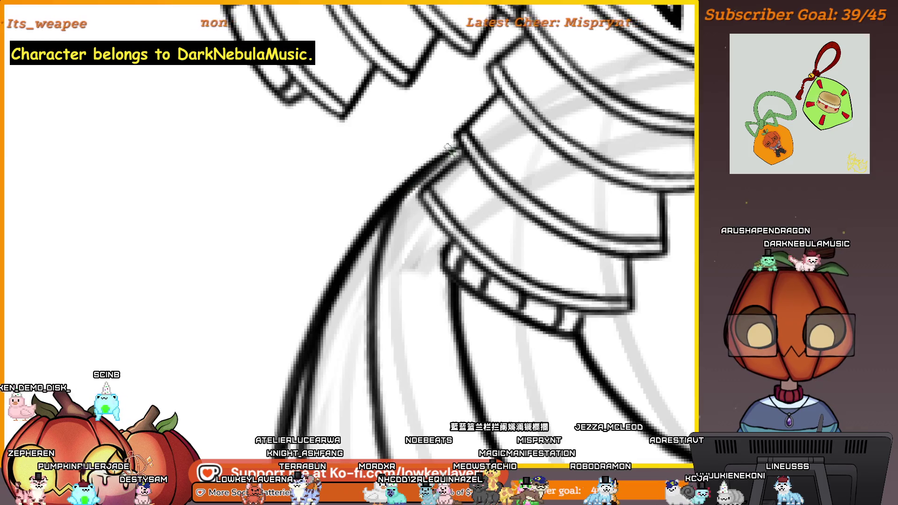
{"action": "left_click_drag", "start_coordinate": [434, 172], "coordinate": [456, 210]}
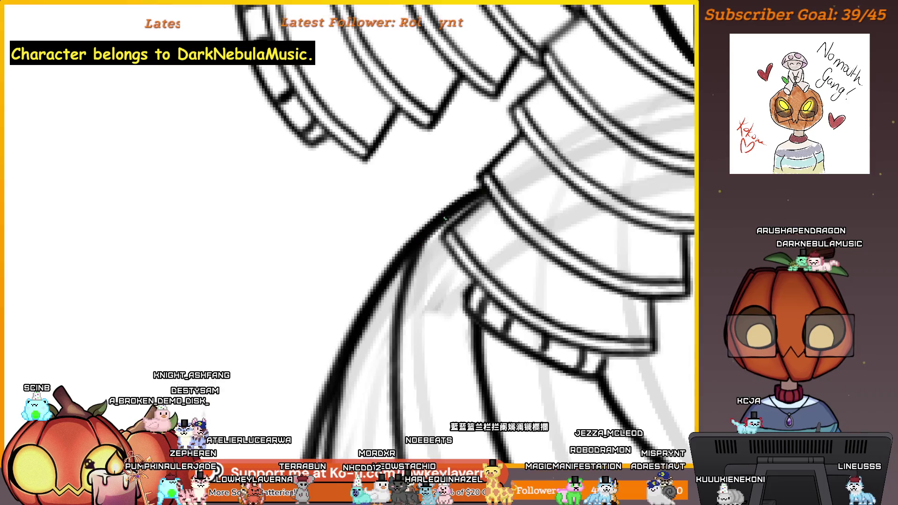
{"action": "scroll", "coordinate": [444, 218], "scroll_direction": "down", "scroll_amount": 5}
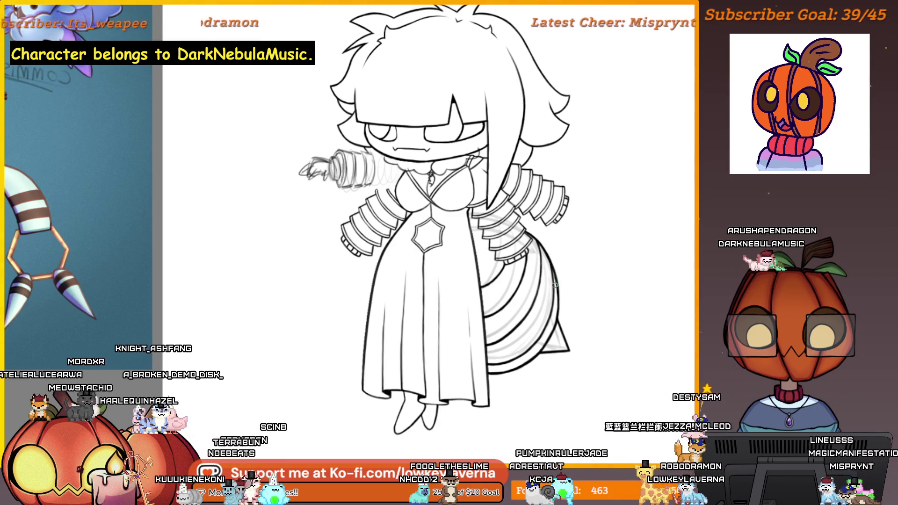
Flip the canvas horizontally with H and recentre on the mirrored character.
{"action": "scroll", "coordinate": [526, 231], "scroll_direction": "up", "scroll_amount": 5}
{"action": "scroll", "coordinate": [550, 210], "scroll_direction": "down", "scroll_amount": 4}
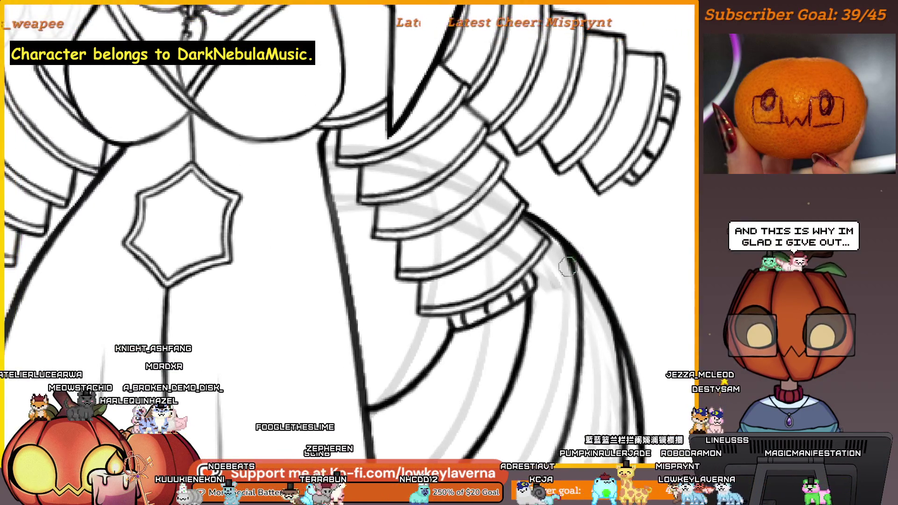
{"action": "scroll", "coordinate": [546, 243], "scroll_direction": "up", "scroll_amount": 1}
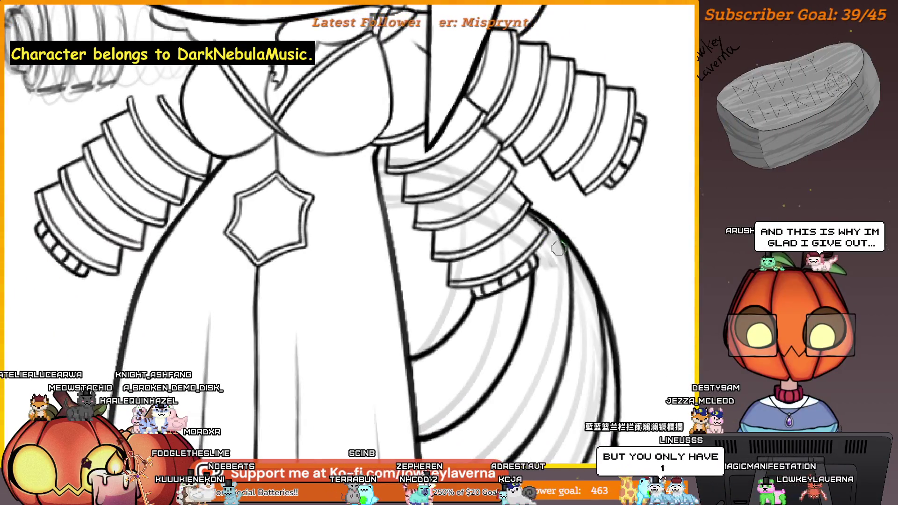
{"action": "scroll", "coordinate": [548, 253], "scroll_direction": "down", "scroll_amount": 3}
{"action": "scroll", "coordinate": [548, 265], "scroll_direction": "right", "scroll_amount": 2}
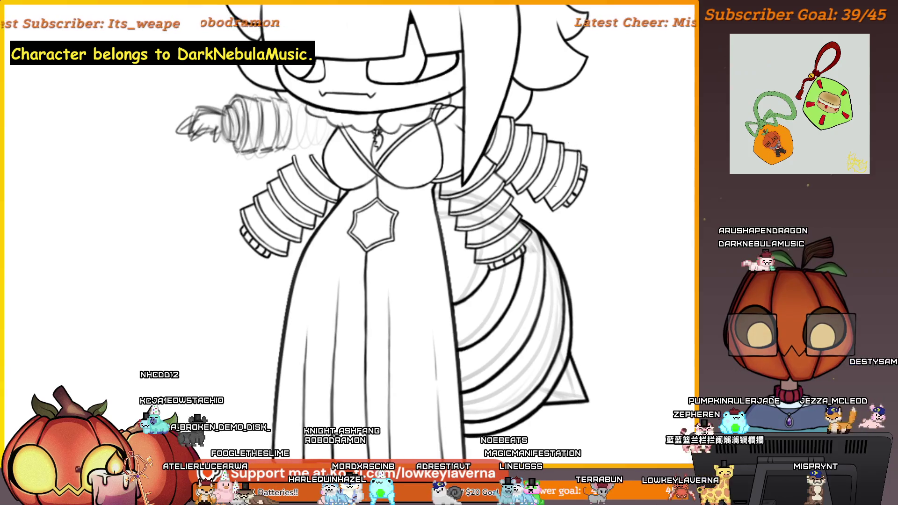
{"action": "key", "text": "h"}
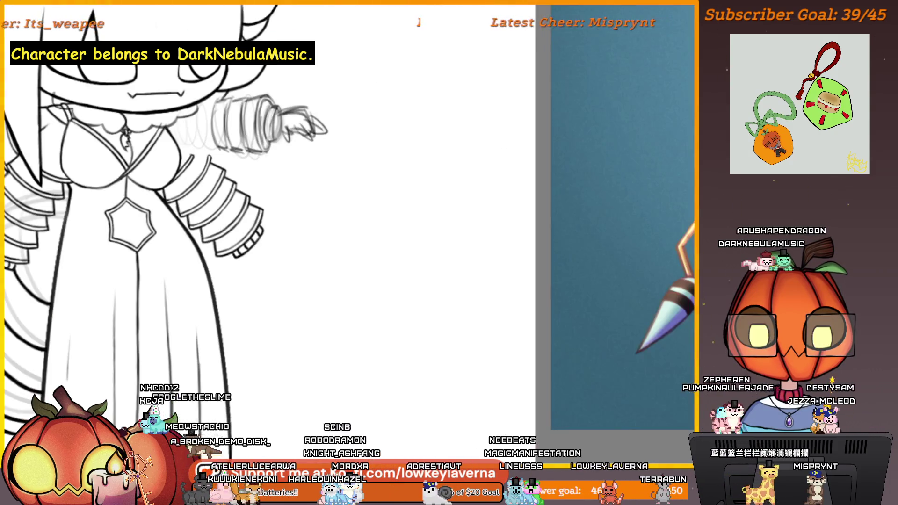
{"action": "scroll", "coordinate": [526, 244], "scroll_direction": "up", "scroll_amount": 8}
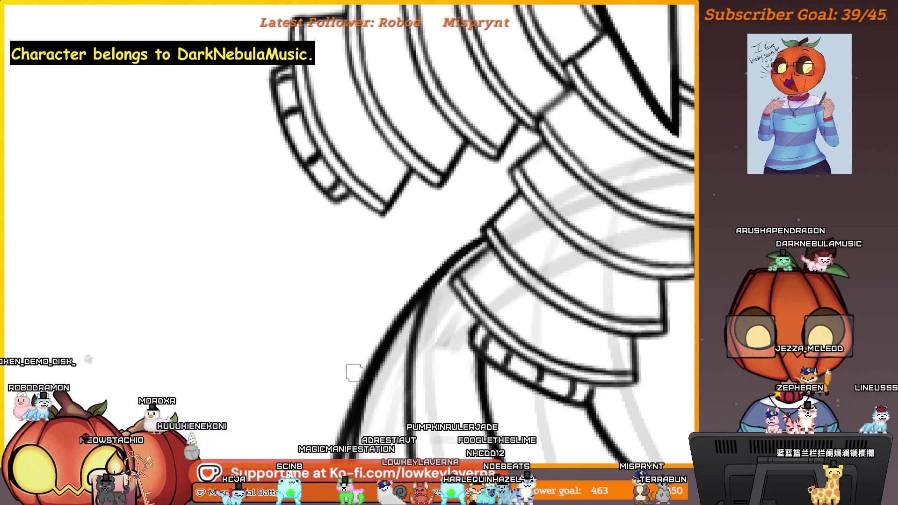
{"action": "scroll", "coordinate": [463, 252], "scroll_direction": "down", "scroll_amount": 3}
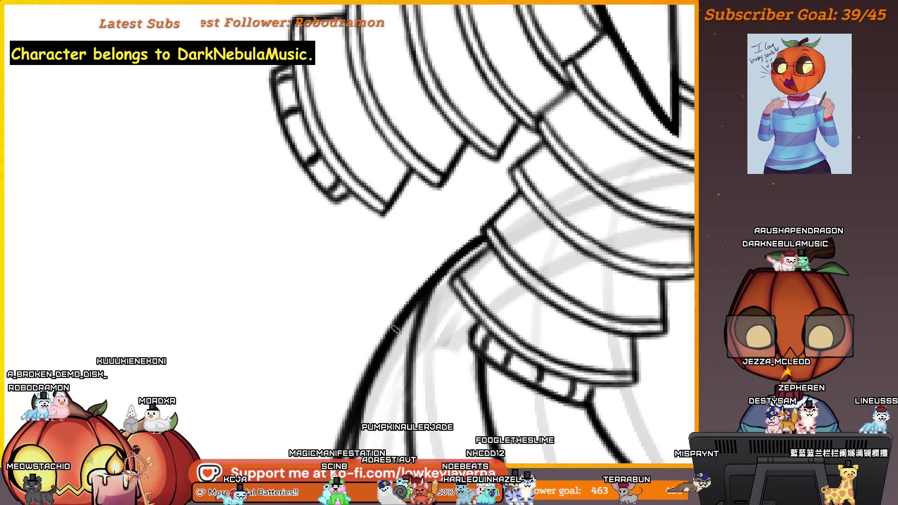
{"action": "scroll", "coordinate": [458, 267], "scroll_direction": "down", "scroll_amount": 4}
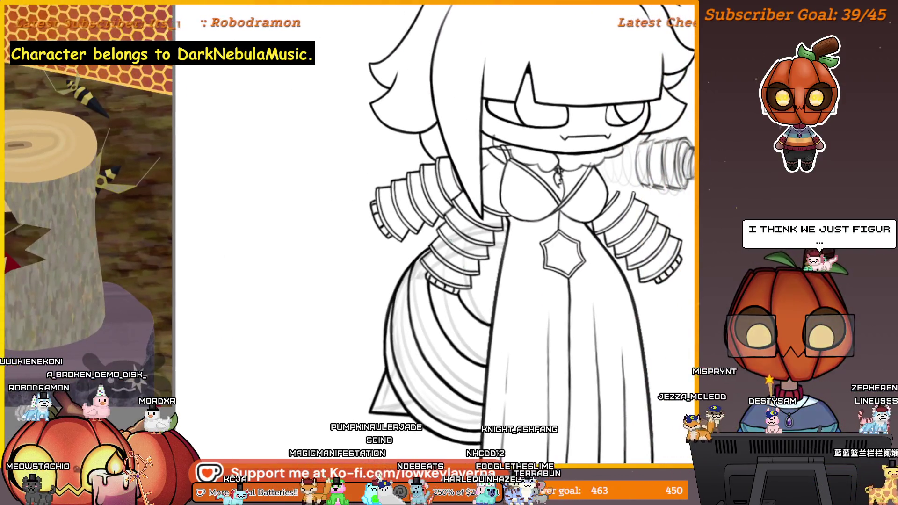
{"action": "left_click_drag", "start_coordinate": [518, 330], "coordinate": [465, 311]}
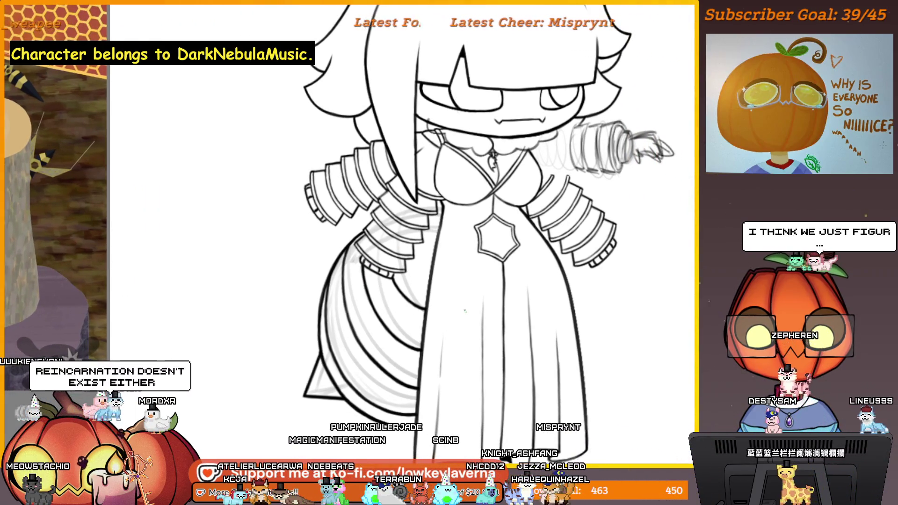